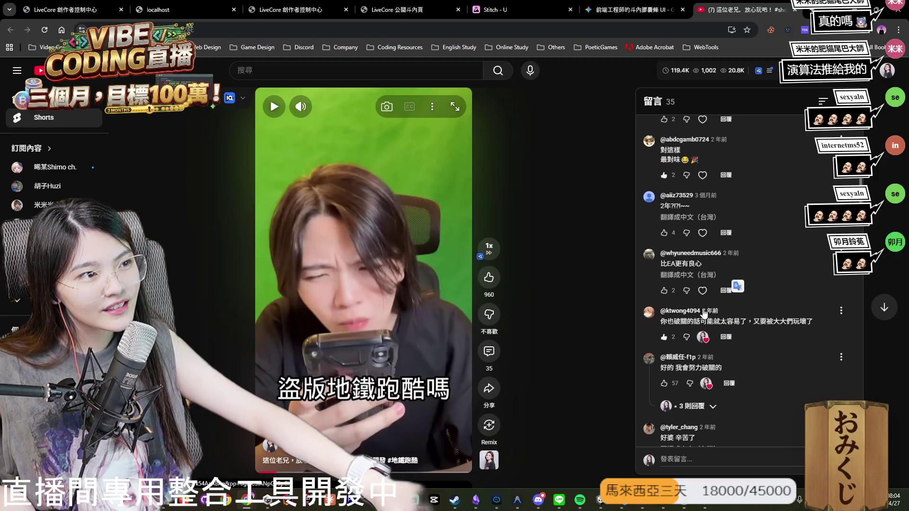
{"action": "scroll", "coordinate": [725, 337], "scroll_direction": "up", "scroll_amount": 1}
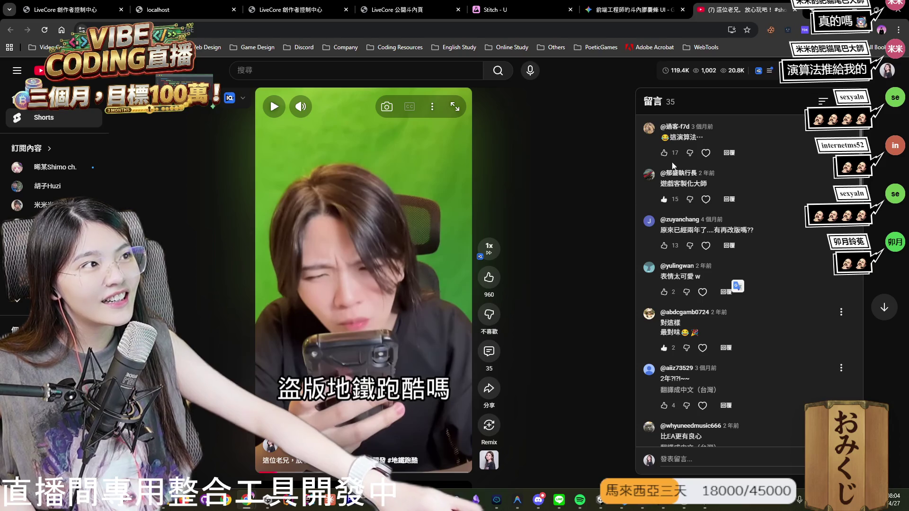
Play and pause the YouTube Short three times, then switch to the Landmark Battle window.
{"action": "left_click", "coordinate": [386, 320]}
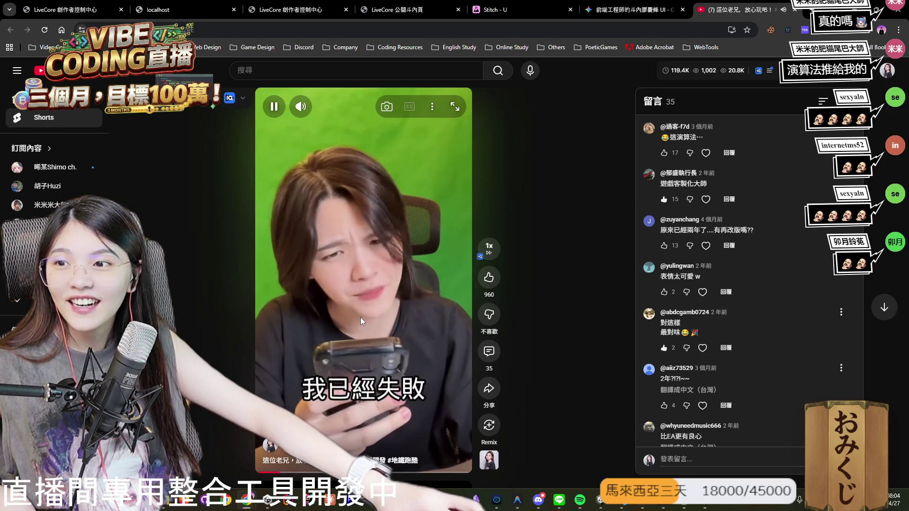
{"action": "left_click", "coordinate": [357, 322]}
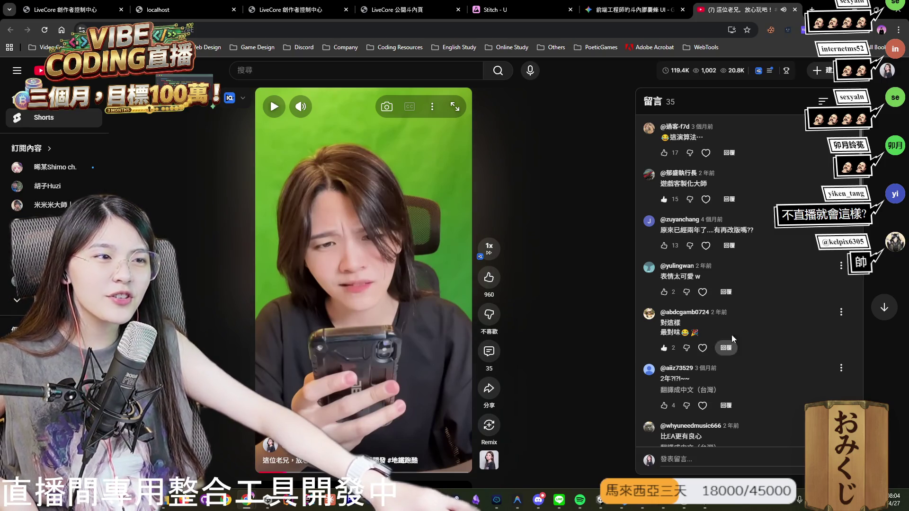
{"action": "left_click", "coordinate": [380, 301]}
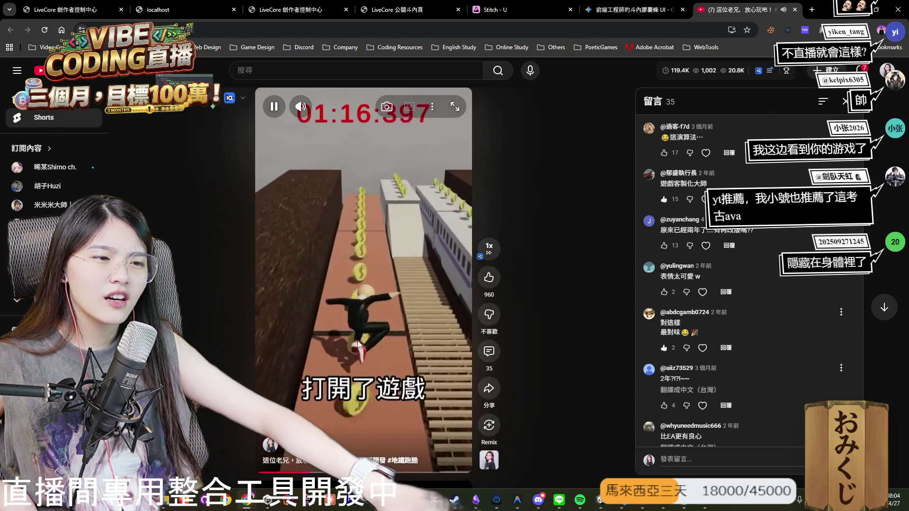
{"action": "left_click", "coordinate": [357, 340]}
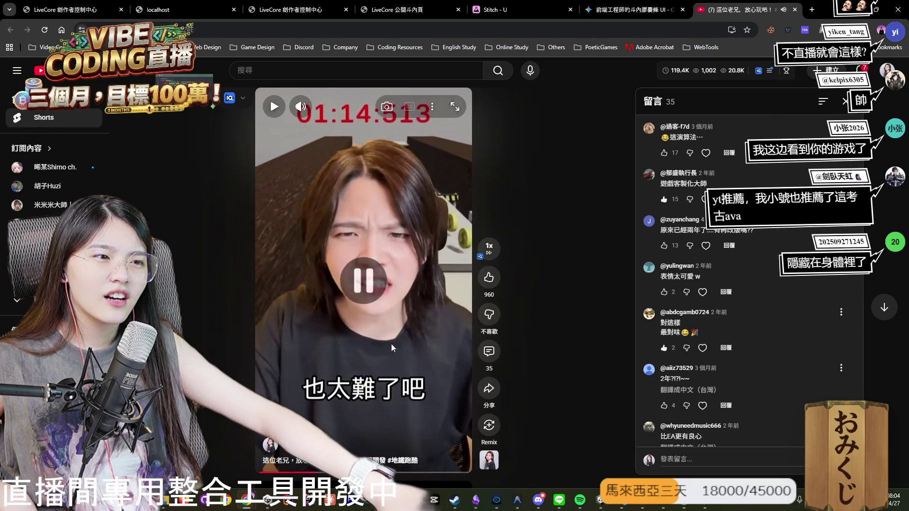
{"action": "left_click", "coordinate": [422, 330]}
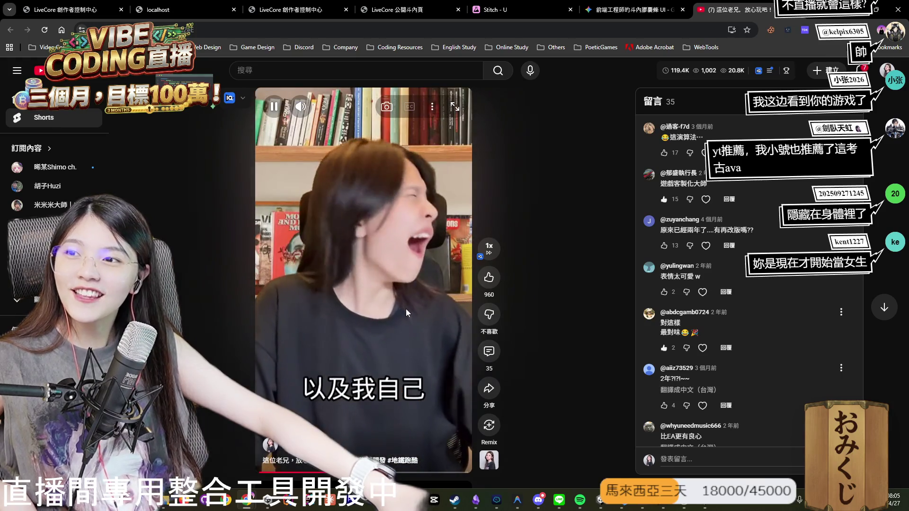
{"action": "left_click", "coordinate": [406, 309]}
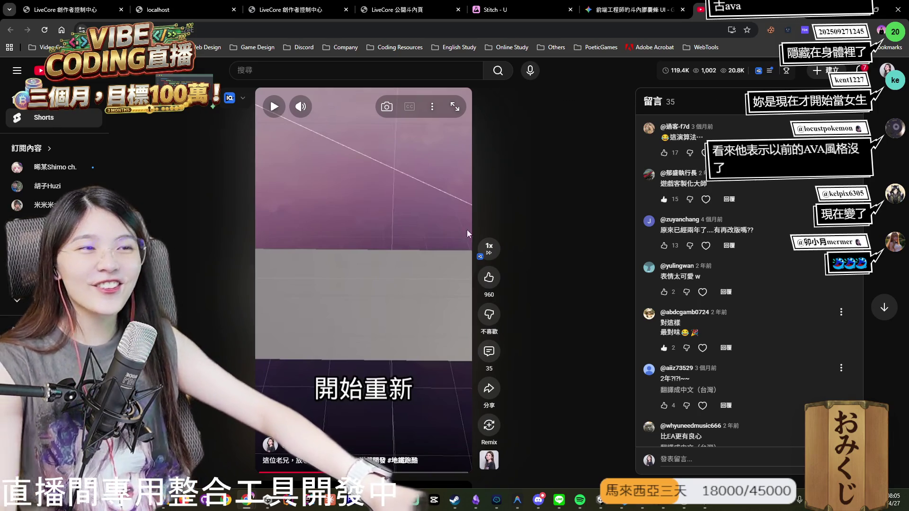
{"action": "key", "text": "ctrl+3"}
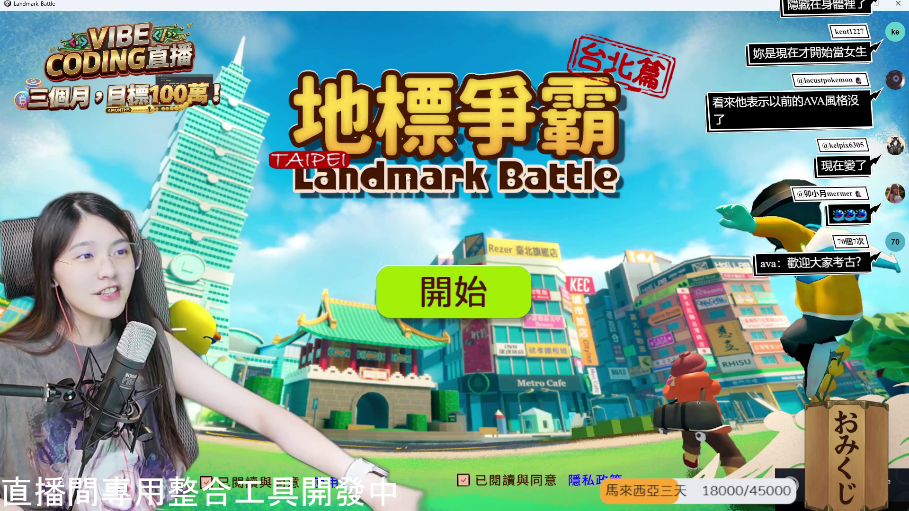
Get past the 台北篇 title screen into the lobby and open the skill-card backpack.
{"action": "key", "text": "Return"}
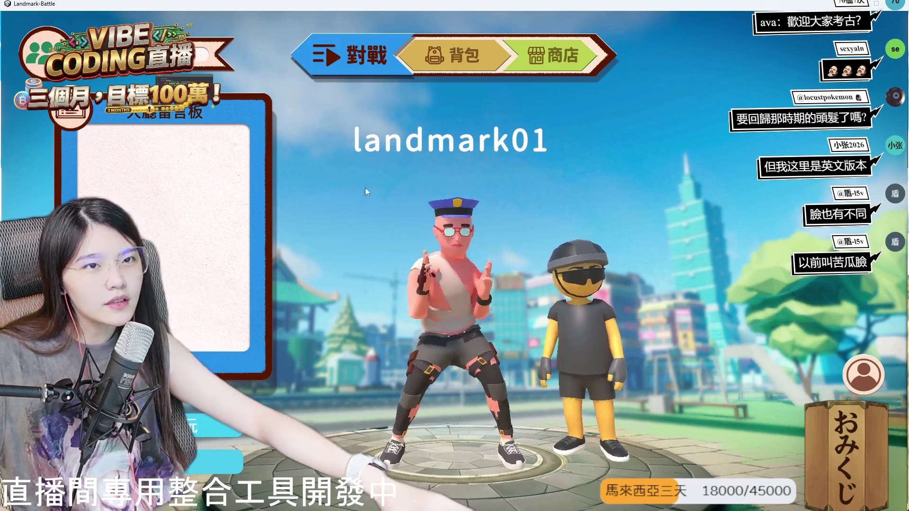
{"action": "left_click", "coordinate": [454, 52]}
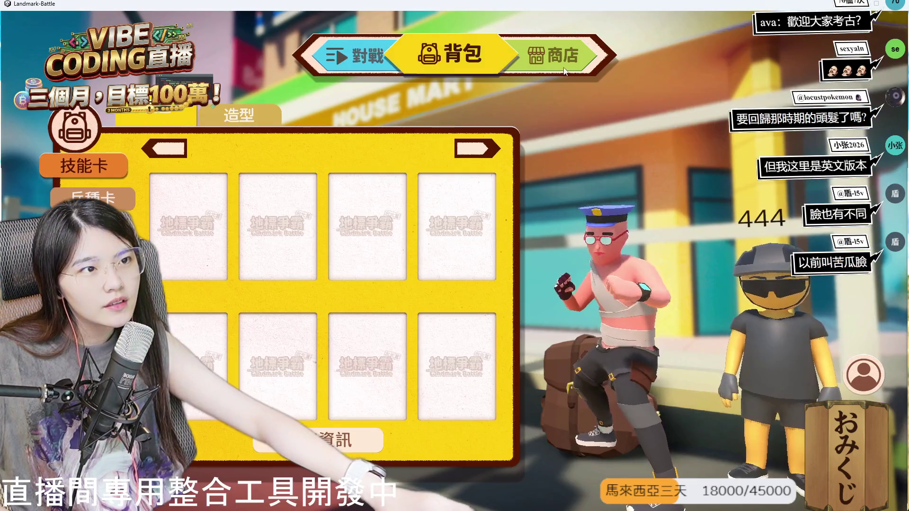
{"action": "left_click", "coordinate": [393, 94]}
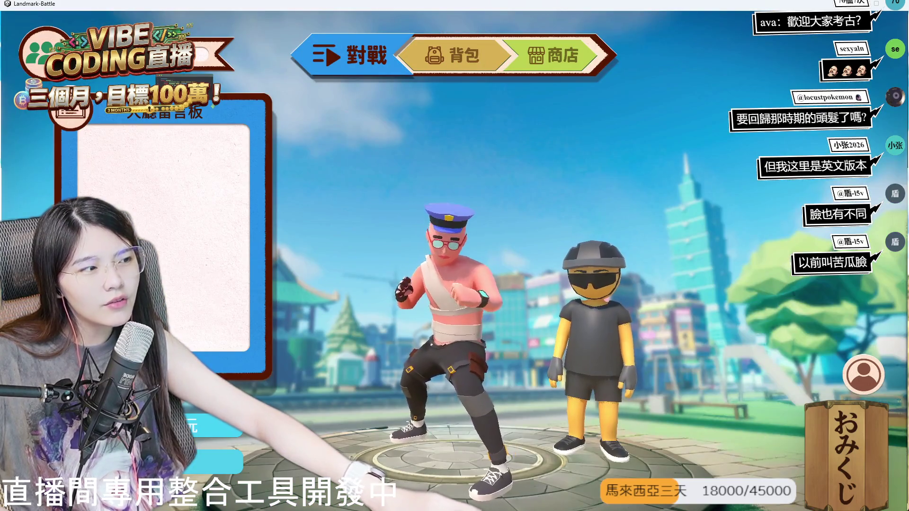
Check the friend list, dismiss settings without saving, and return to the backpack's skill cards.
{"action": "left_click", "coordinate": [863, 374]}
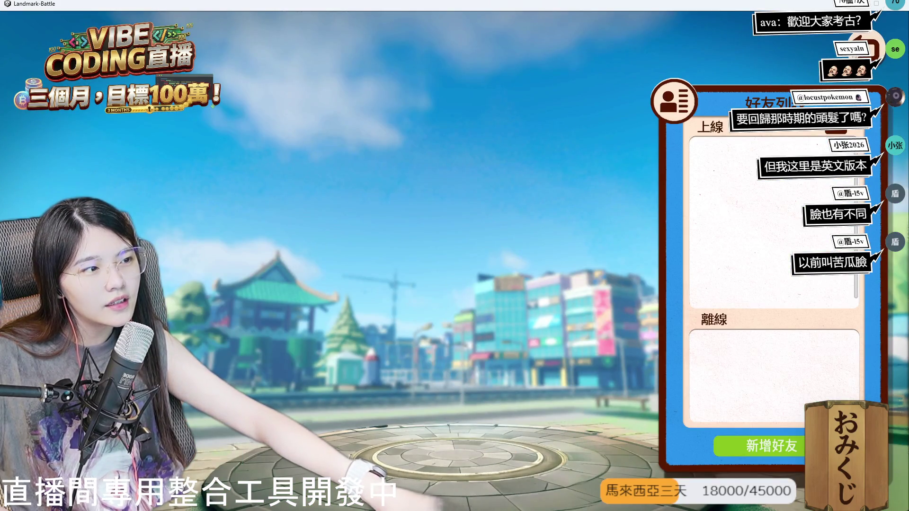
{"action": "key", "text": "Escape"}
{"action": "key", "text": "Escape"}
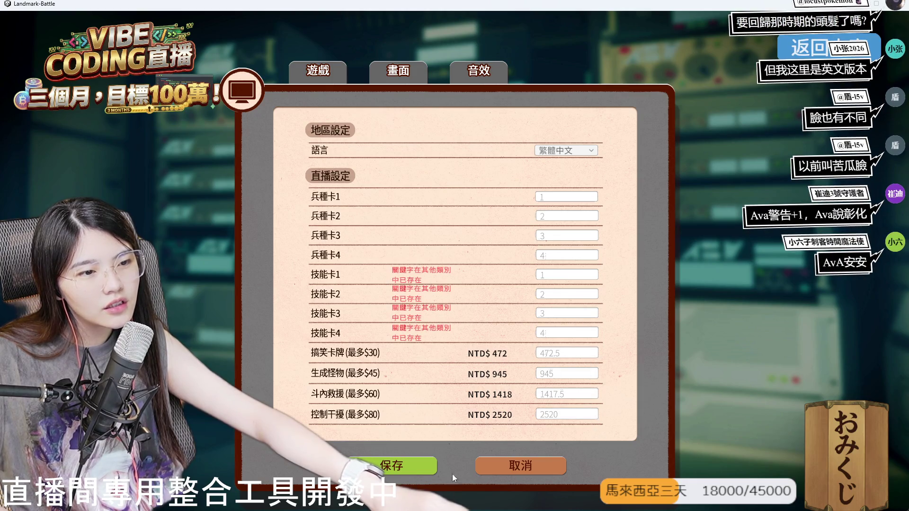
{"action": "left_click", "coordinate": [537, 467]}
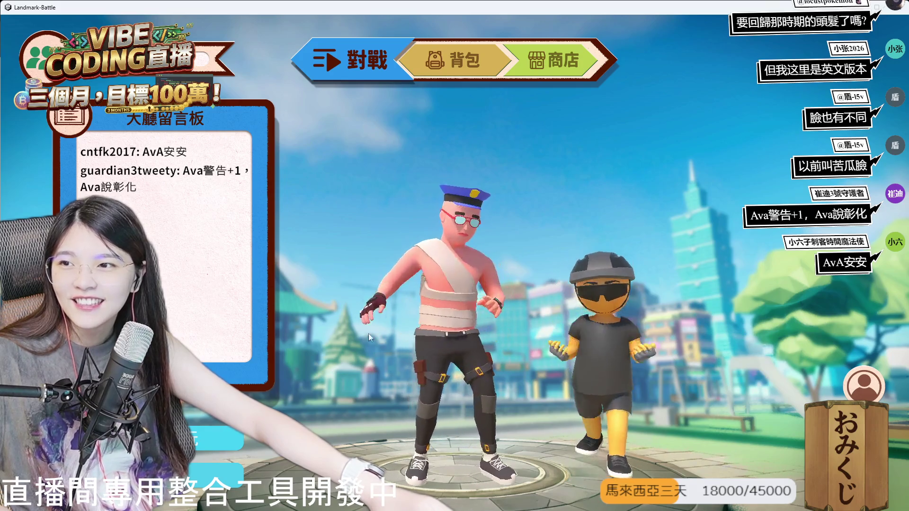
{"action": "left_click", "coordinate": [446, 61]}
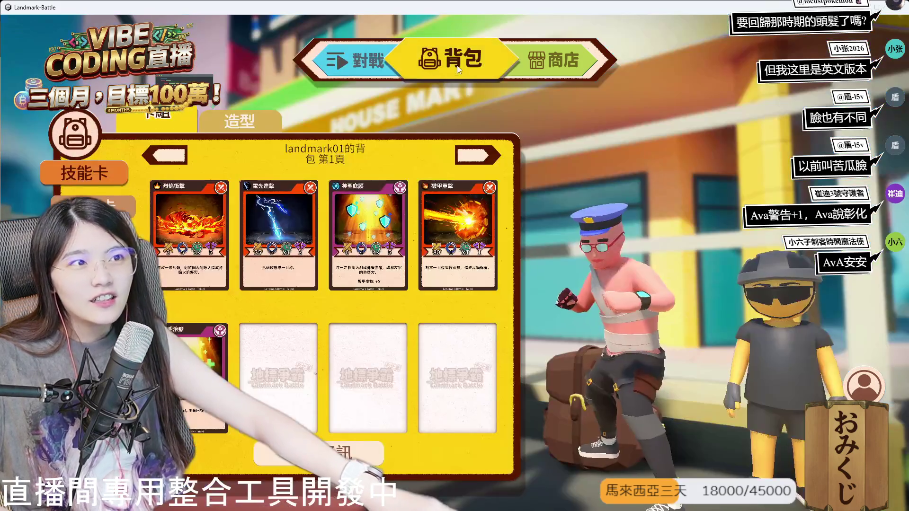
Switch the backpack between its 造型 appearance items and 卡組 character cards.
{"action": "left_click", "coordinate": [239, 121]}
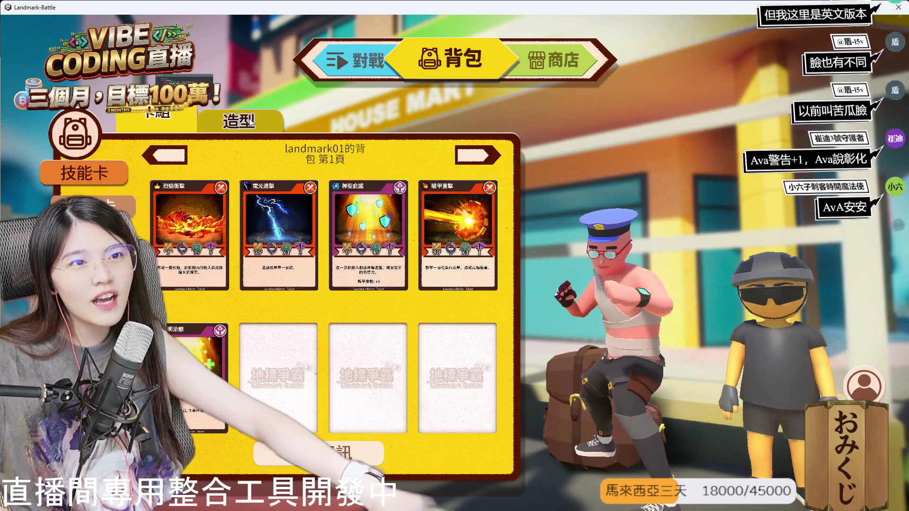
{"action": "left_click", "coordinate": [157, 122]}
{"action": "left_click", "coordinate": [85, 204]}
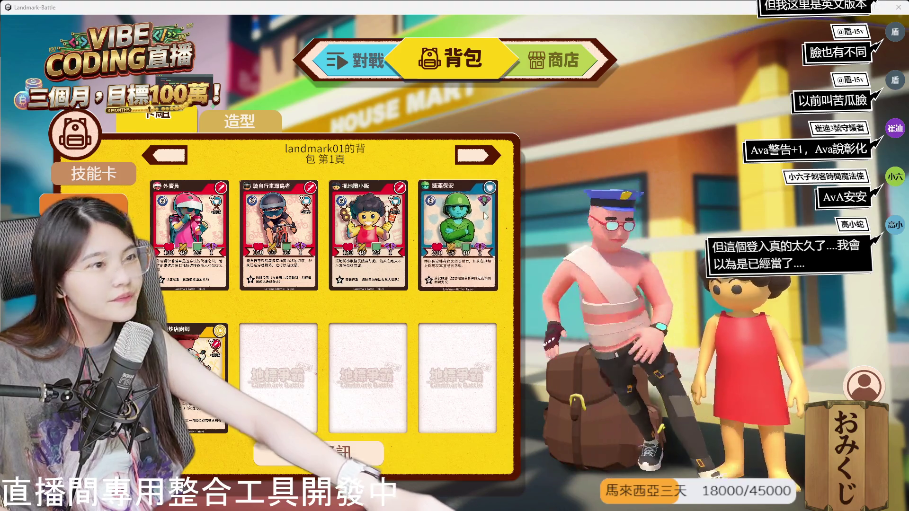
{"action": "left_click", "coordinate": [249, 124]}
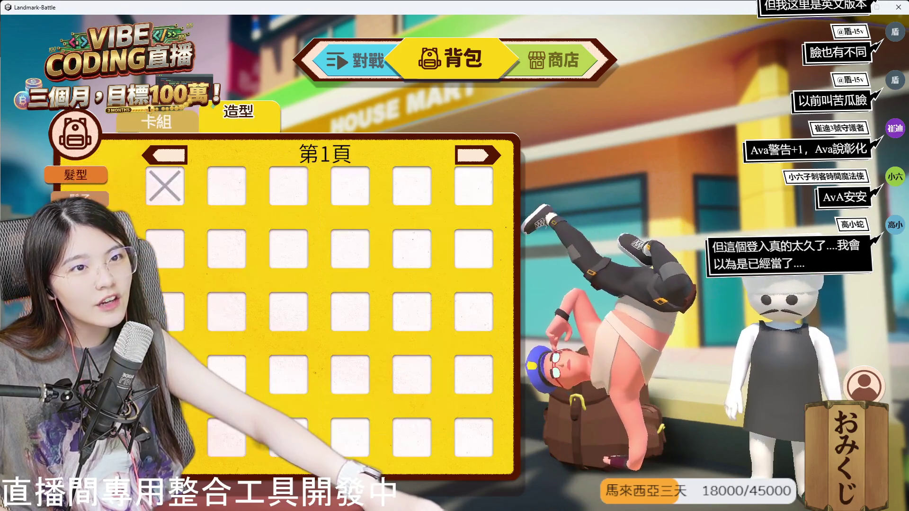
Browse the shop's 造型 hair, beard and mask items, then return to the 對戰 lobby.
{"action": "left_click", "coordinate": [570, 63]}
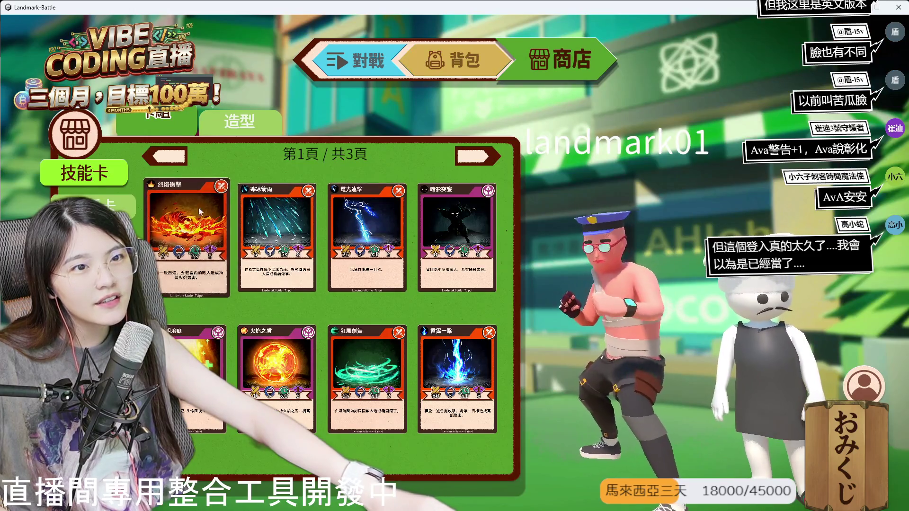
{"action": "left_click", "coordinate": [236, 124]}
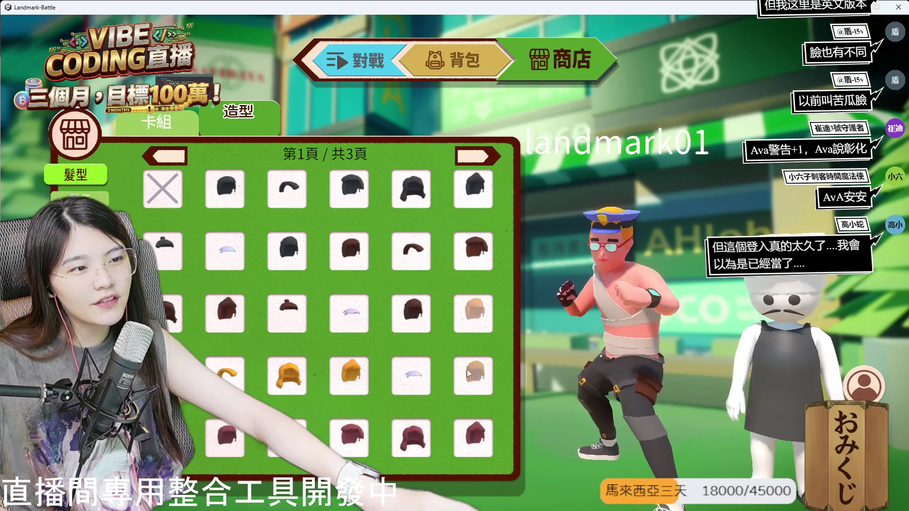
{"action": "left_click", "coordinate": [79, 198]}
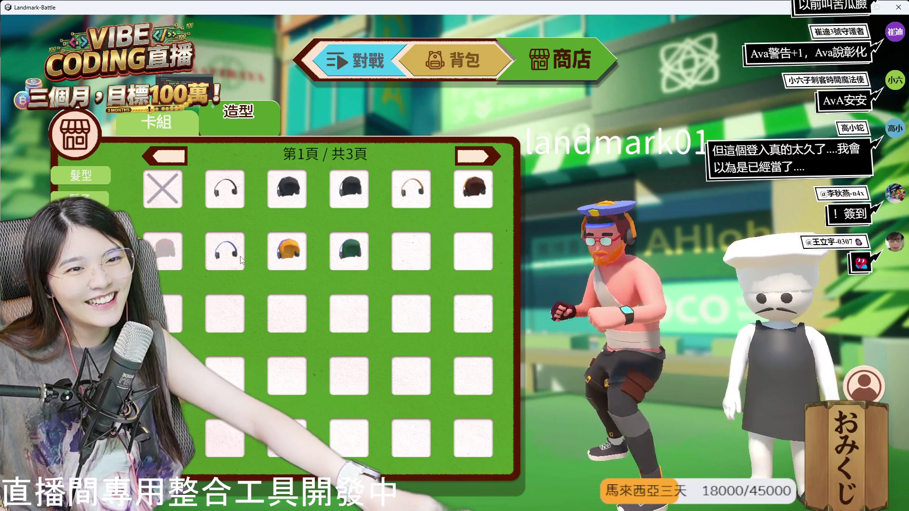
{"action": "left_click", "coordinate": [79, 221]}
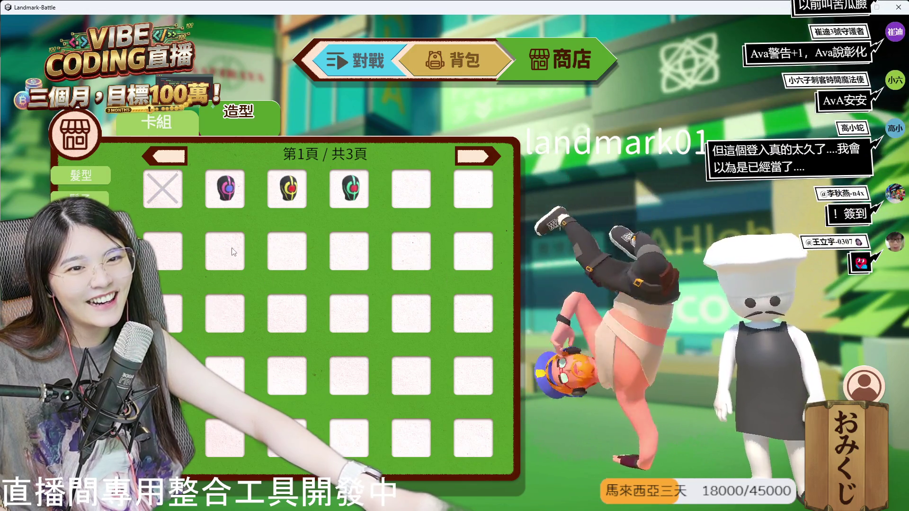
{"action": "left_click", "coordinate": [371, 63]}
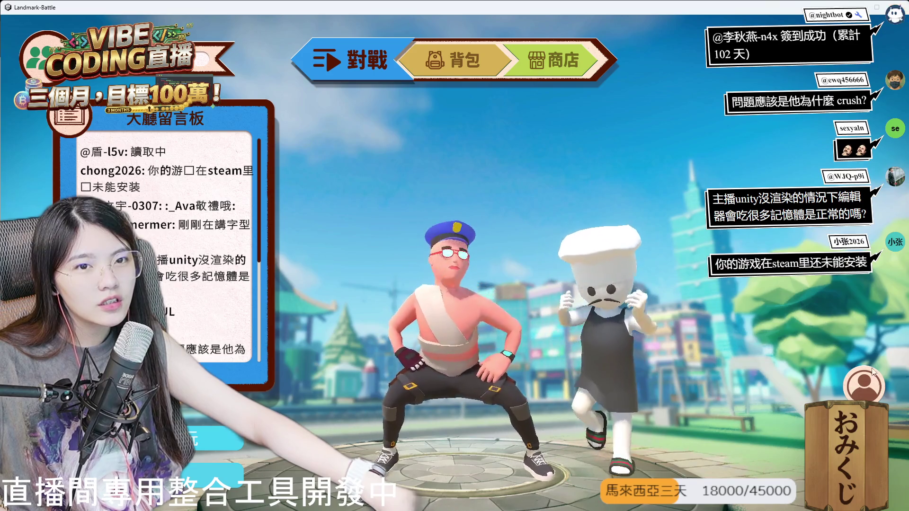
Look through the general, graphics and sound settings, return to the lobby, then quit with Alt+F4.
{"action": "key", "text": "Escape"}
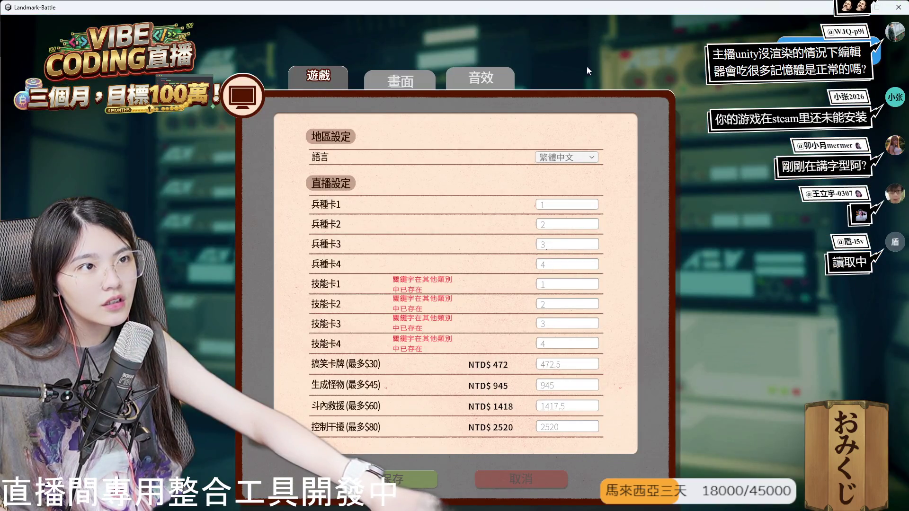
{"action": "key", "text": "Escape"}
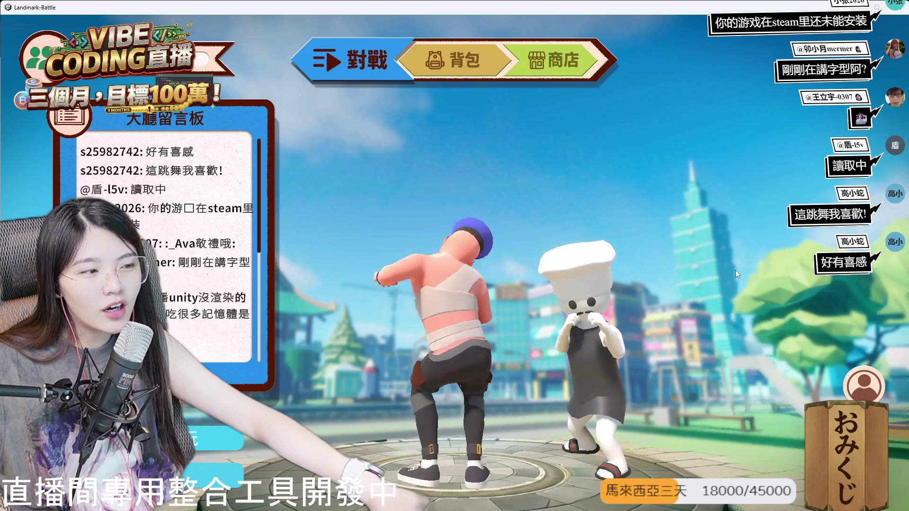
{"action": "key", "text": "Escape"}
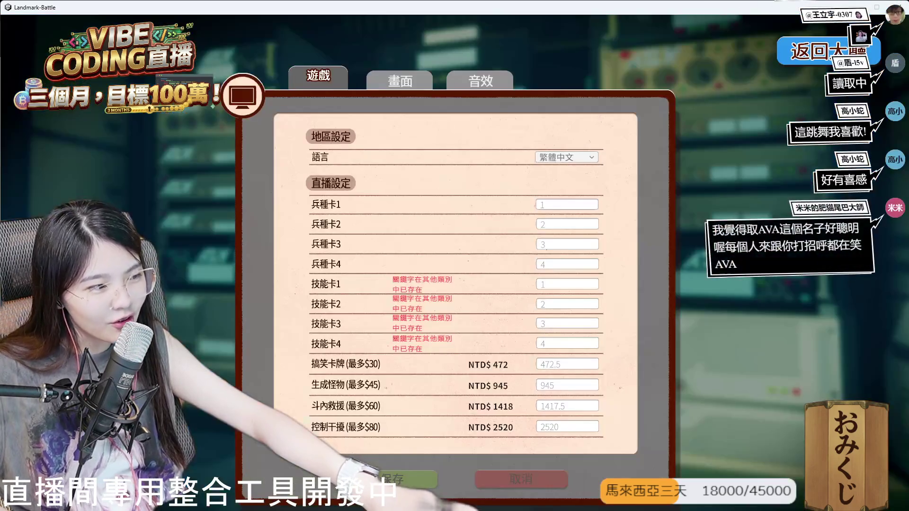
{"action": "left_click", "coordinate": [406, 80]}
{"action": "left_click", "coordinate": [484, 83]}
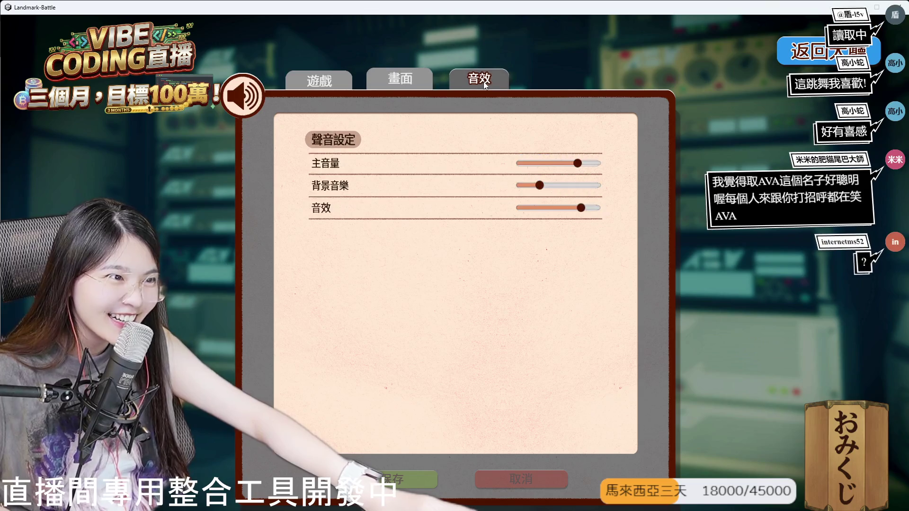
{"action": "left_click", "coordinate": [315, 81]}
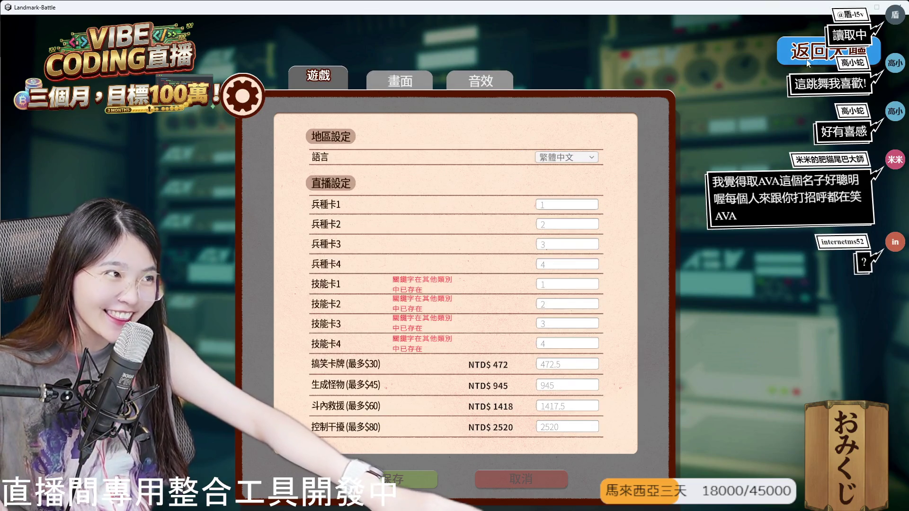
{"action": "left_click", "coordinate": [809, 62]}
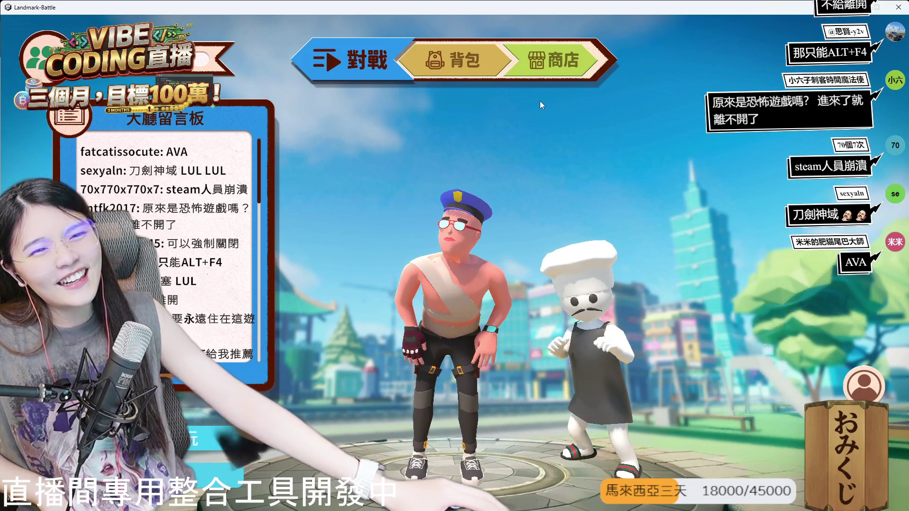
{"action": "key", "text": "alt+F4"}
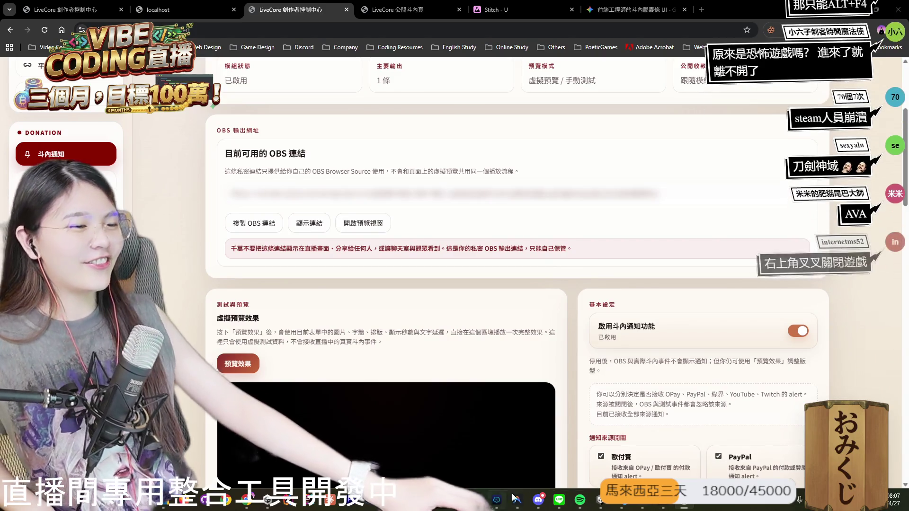
Bring Visual Studio Code forward with Codex's Application.Quit() crash explanation for 02_Login.unity.
{"action": "left_click", "coordinate": [629, 463]}
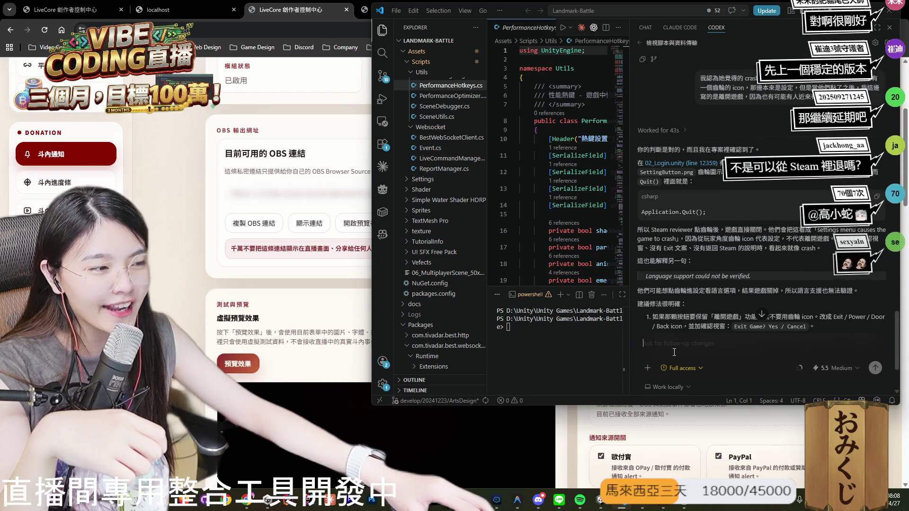
Switch to Steam's Landmark Battle library page, showing 36 minutes played today.
{"action": "key", "text": "alt+Tab"}
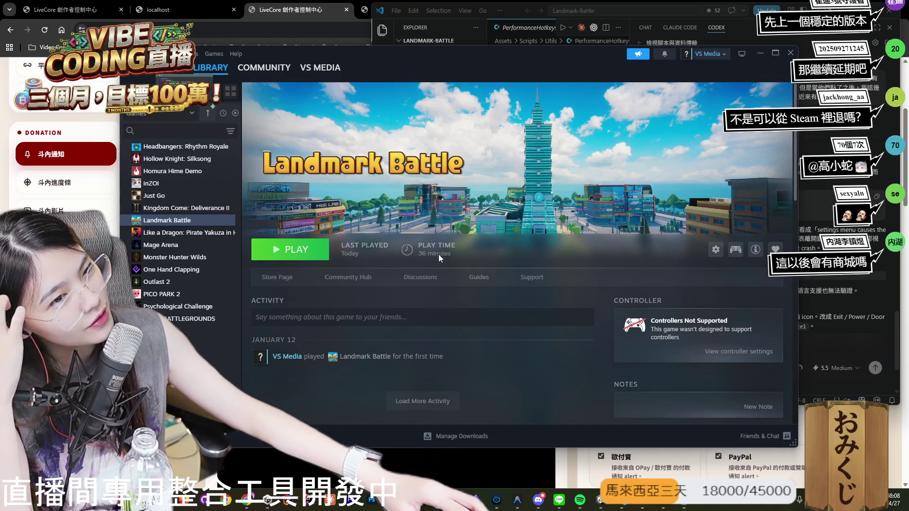
Minimise Steam to reveal Codex's Application.Quit() crash explanation in VS Code.
{"action": "left_click", "coordinate": [760, 55]}
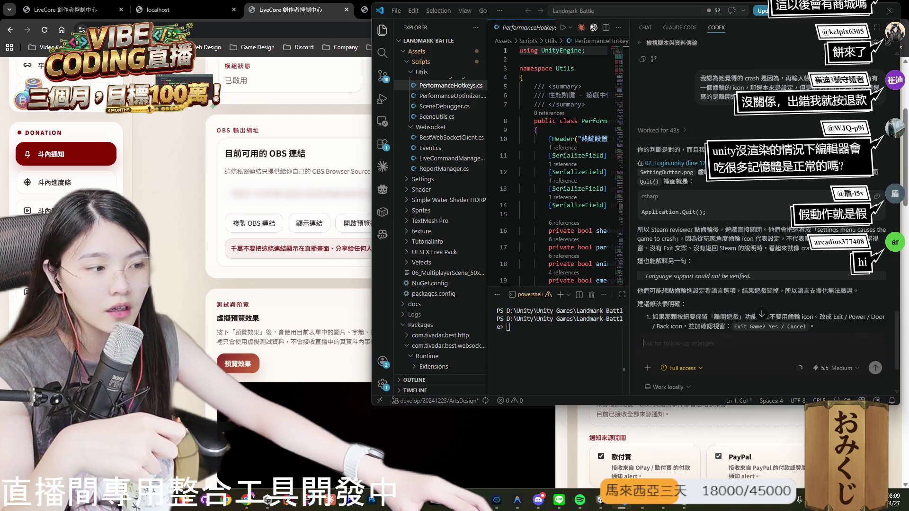
Switch from VS Code to the Unity editor showing Landmark Battle's 01_TitleScene.
{"action": "left_click", "coordinate": [600, 500]}
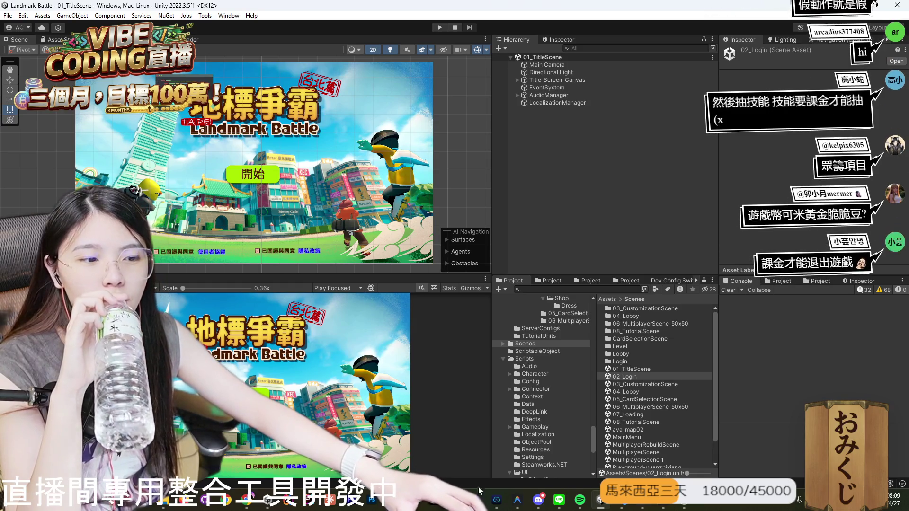
Reread the Codex crash explanation, then open the 02_Login scene in Unity.
{"action": "mouse_move", "coordinate": [556, 506]}
{"action": "left_click", "coordinate": [630, 443]}
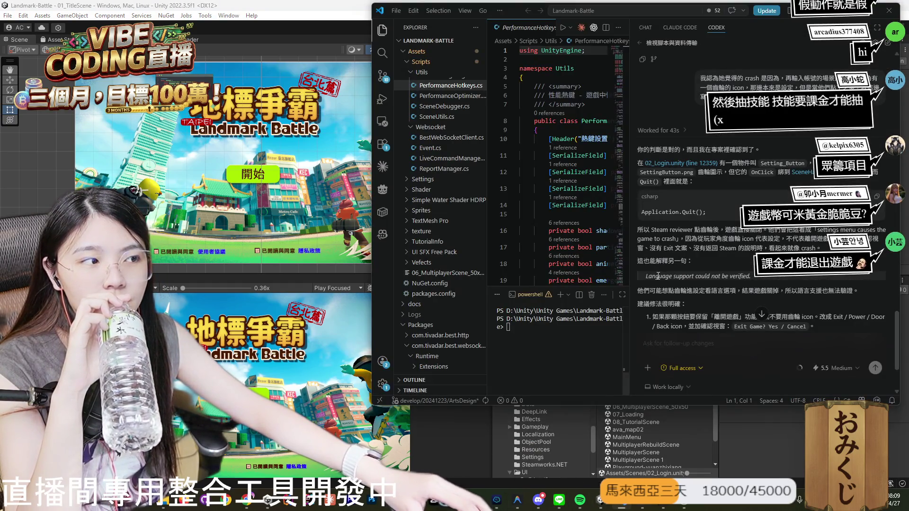
{"action": "scroll", "coordinate": [687, 223], "scroll_direction": "down", "scroll_amount": 3}
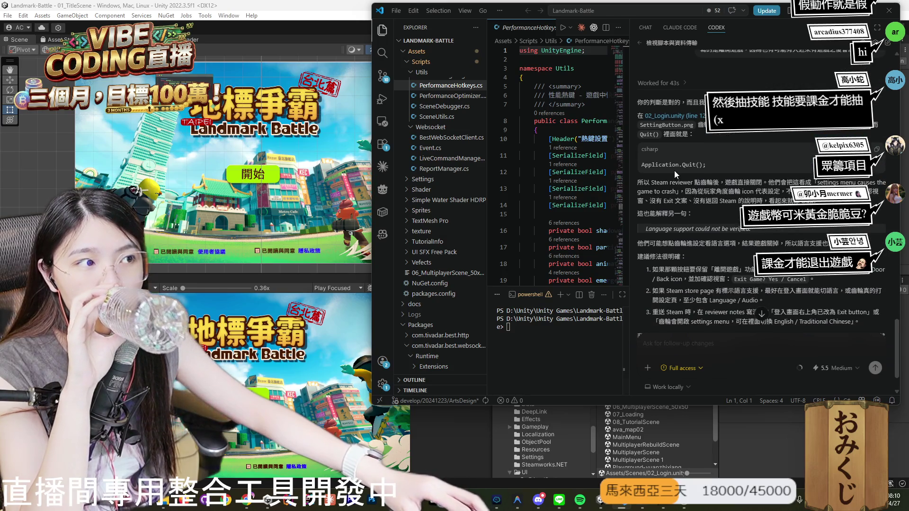
{"action": "left_click", "coordinate": [311, 340]}
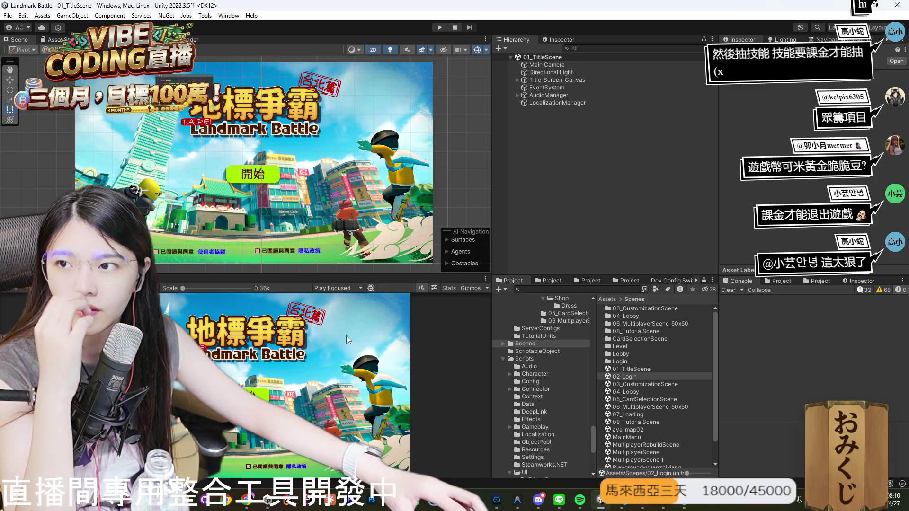
{"action": "left_click", "coordinate": [637, 377]}
{"action": "double_click", "coordinate": [637, 377]}
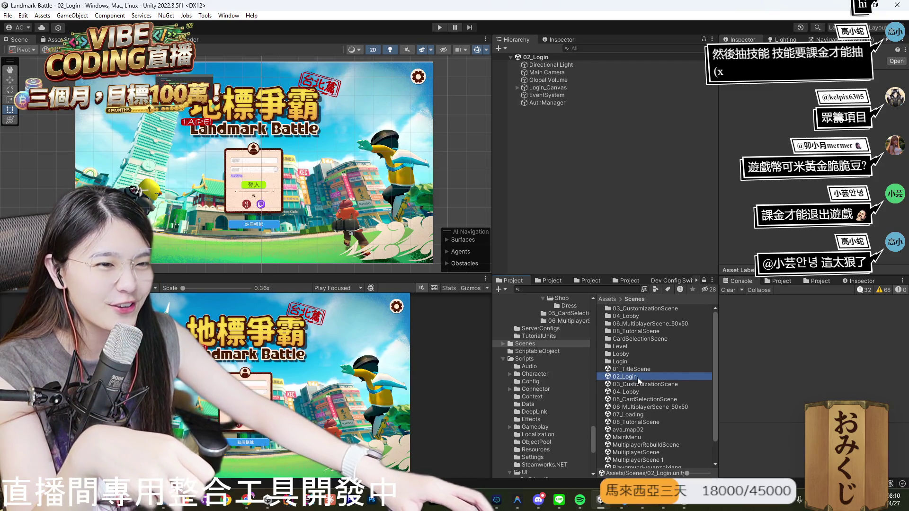
Replace Setting_Button's gear sprite with the exit-arrow icon and maximise the Game view.
{"action": "left_click", "coordinate": [411, 86]}
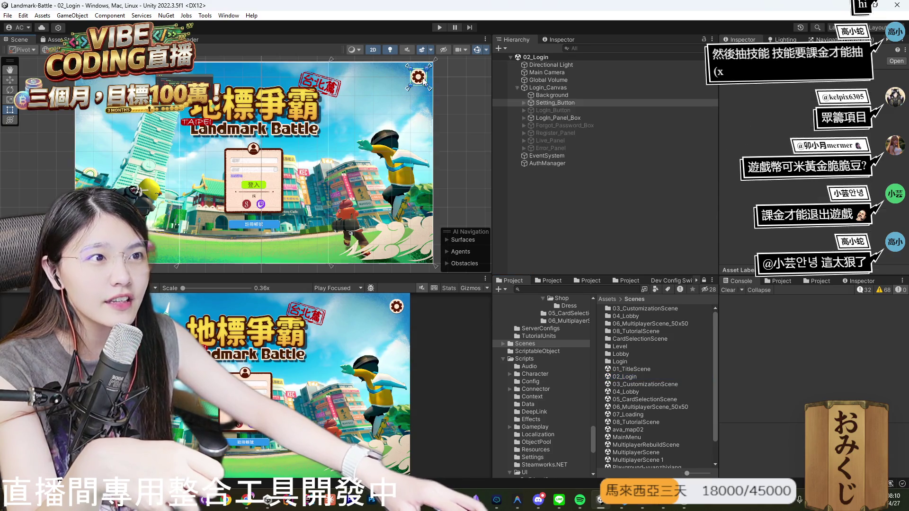
{"action": "scroll", "coordinate": [405, 112], "scroll_direction": "up", "scroll_amount": 2}
{"action": "left_click_drag", "start_coordinate": [417, 103], "coordinate": [309, 206]}
{"action": "scroll", "coordinate": [308, 206], "scroll_direction": "up", "scroll_amount": 3}
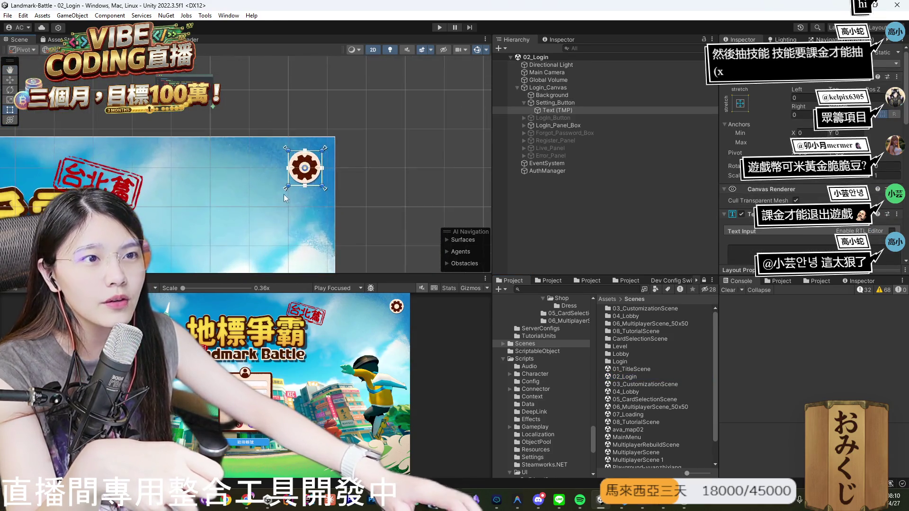
{"action": "scroll", "coordinate": [766, 185], "scroll_direction": "down", "scroll_amount": 5}
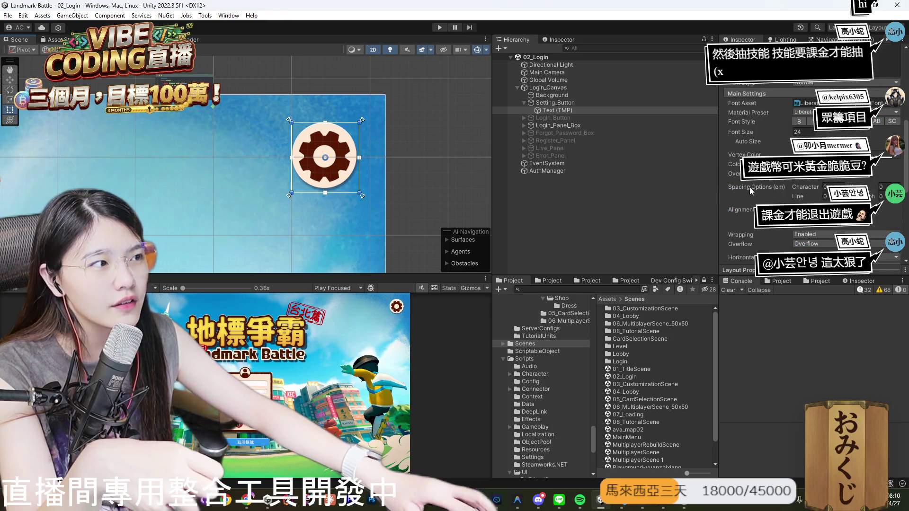
{"action": "left_click", "coordinate": [573, 103]}
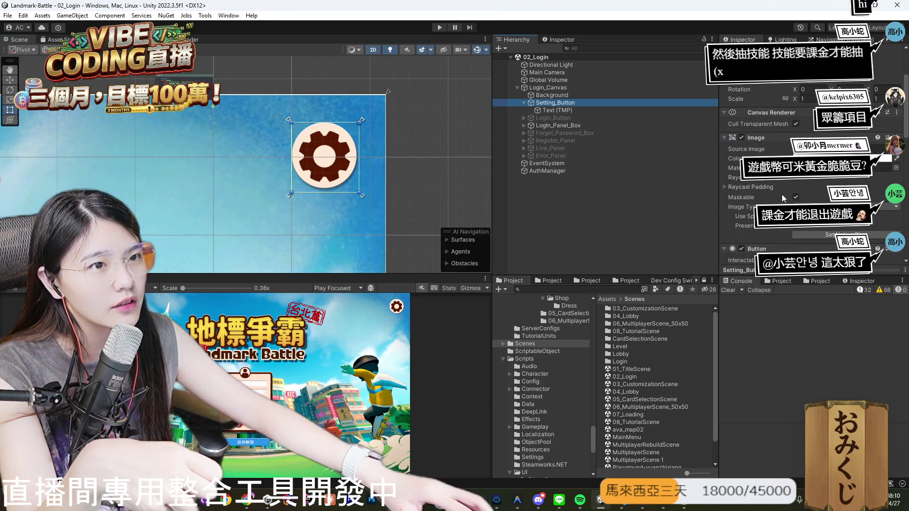
{"action": "left_click", "coordinate": [805, 149]}
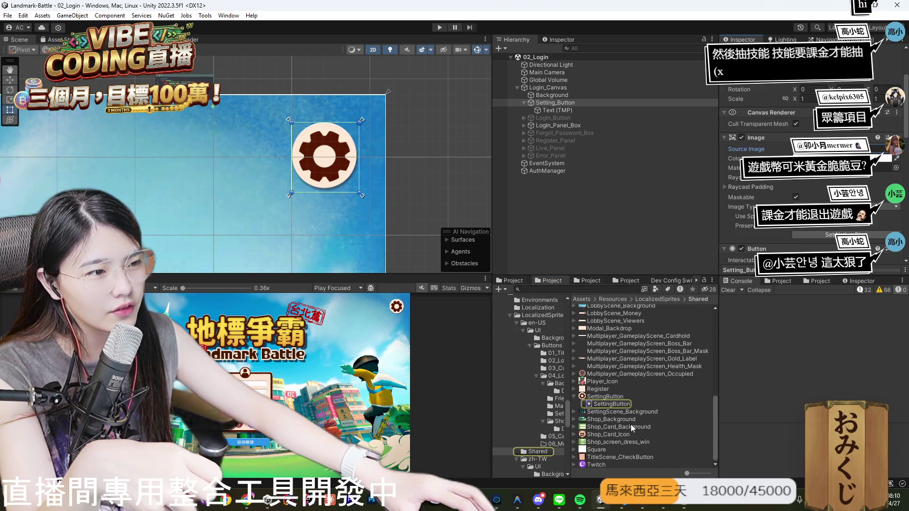
{"action": "scroll", "coordinate": [633, 412], "scroll_direction": "up", "scroll_amount": 5}
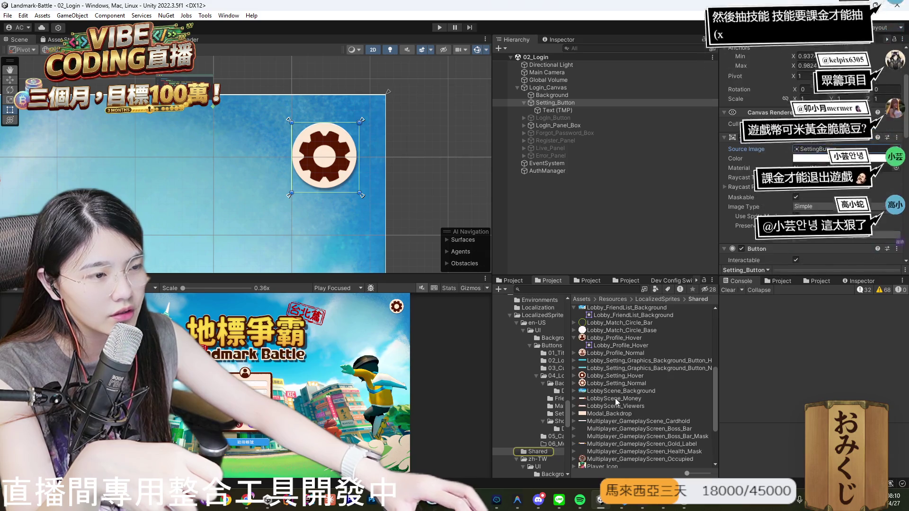
{"action": "scroll", "coordinate": [615, 397], "scroll_direction": "up", "scroll_amount": 10}
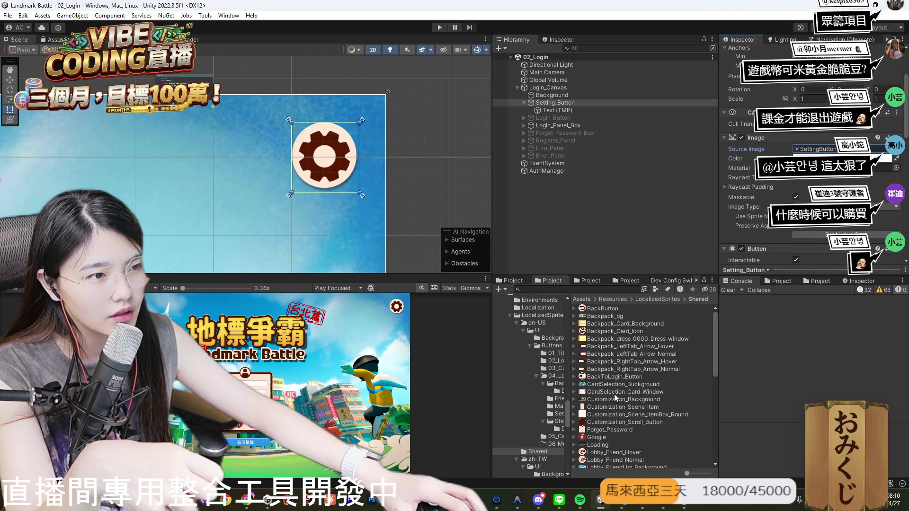
{"action": "scroll", "coordinate": [805, 166], "scroll_direction": "down", "scroll_amount": 3}
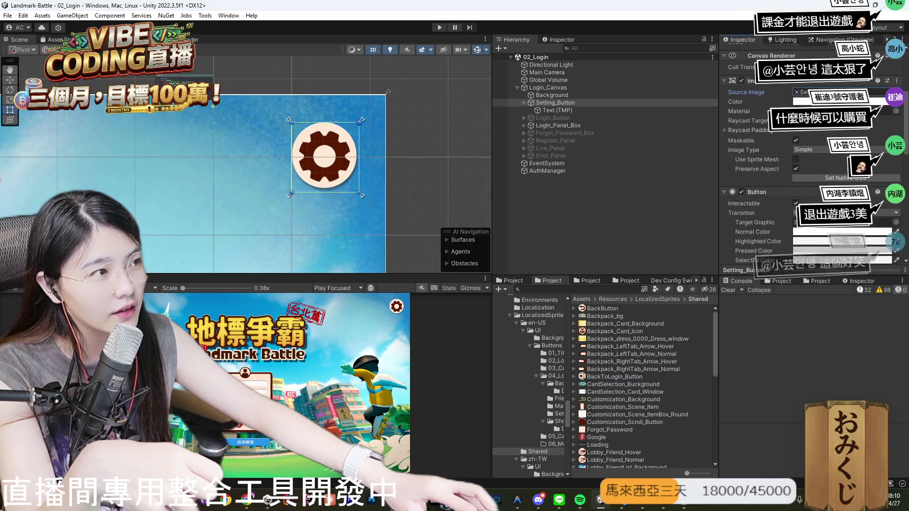
{"action": "left_click_drag", "start_coordinate": [805, 93], "coordinate": [805, 93]}
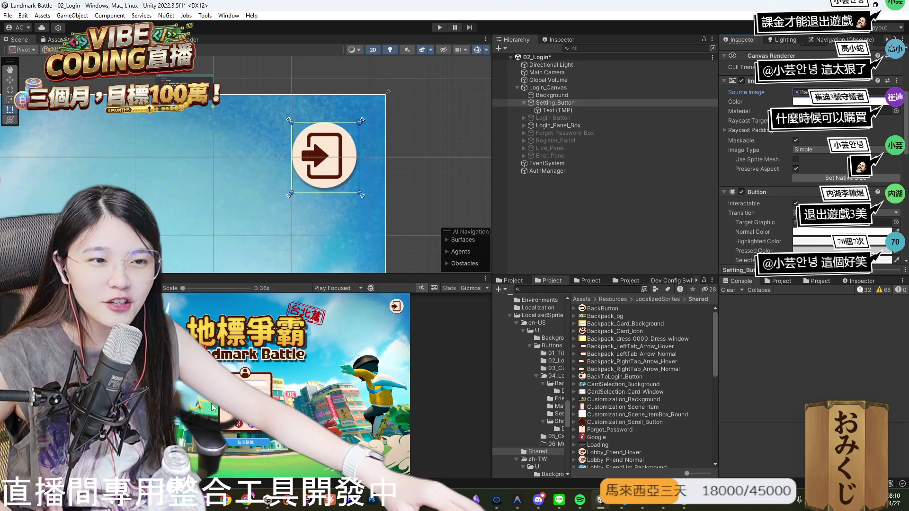
{"action": "key", "text": "shift+space"}
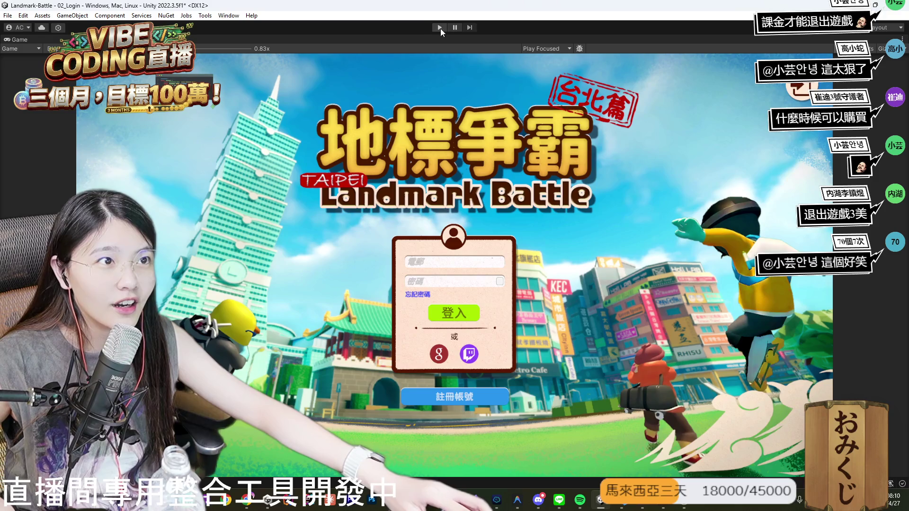
Run 02_Login in Play mode, stop it with Ctrl+P, and restore the full editor layout.
{"action": "left_click", "coordinate": [440, 27]}
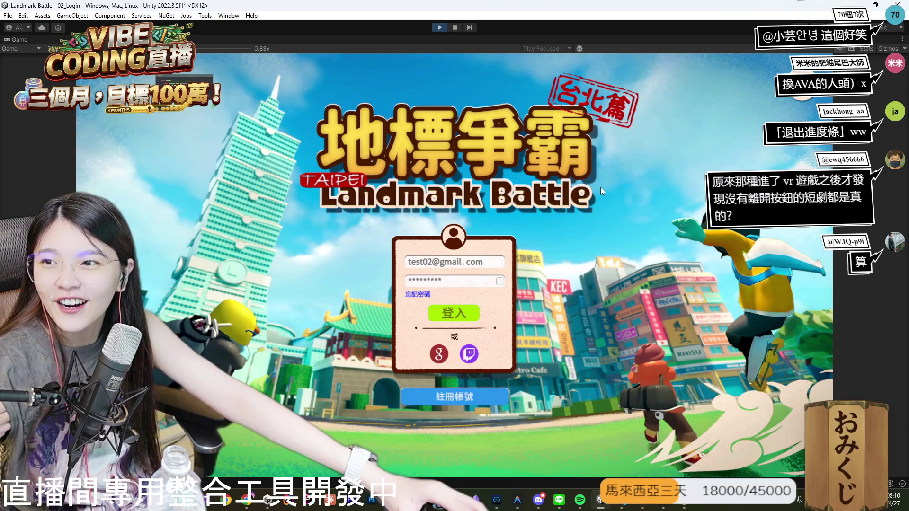
{"action": "key", "text": "ctrl+p"}
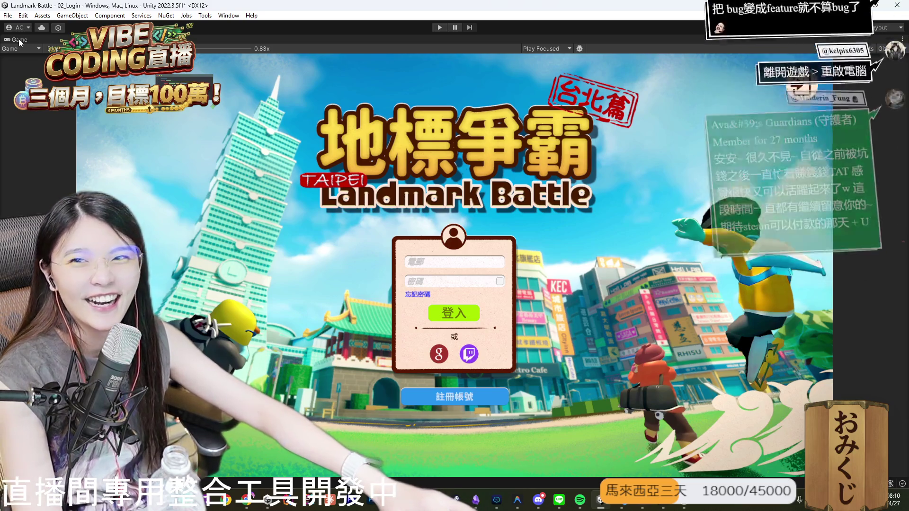
{"action": "double_click", "coordinate": [18, 39]}
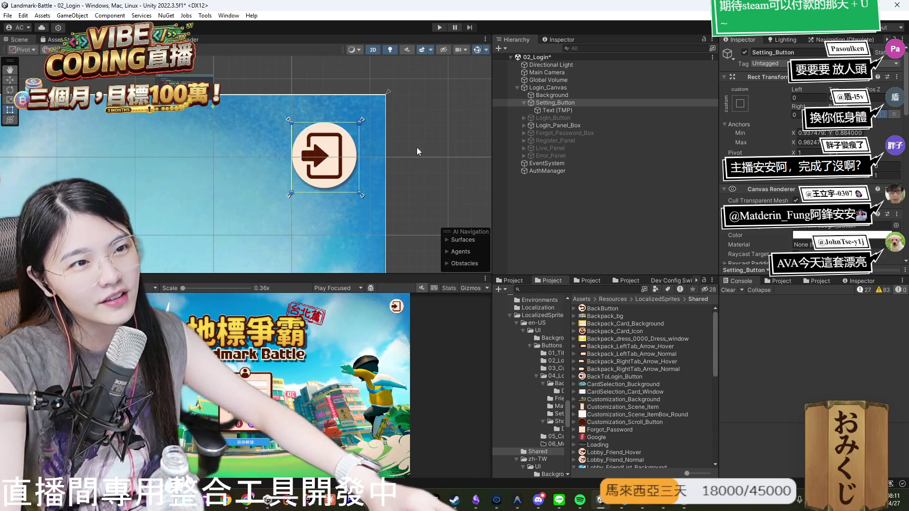
{"action": "scroll", "coordinate": [806, 157], "scroll_direction": "down", "scroll_amount": 8}
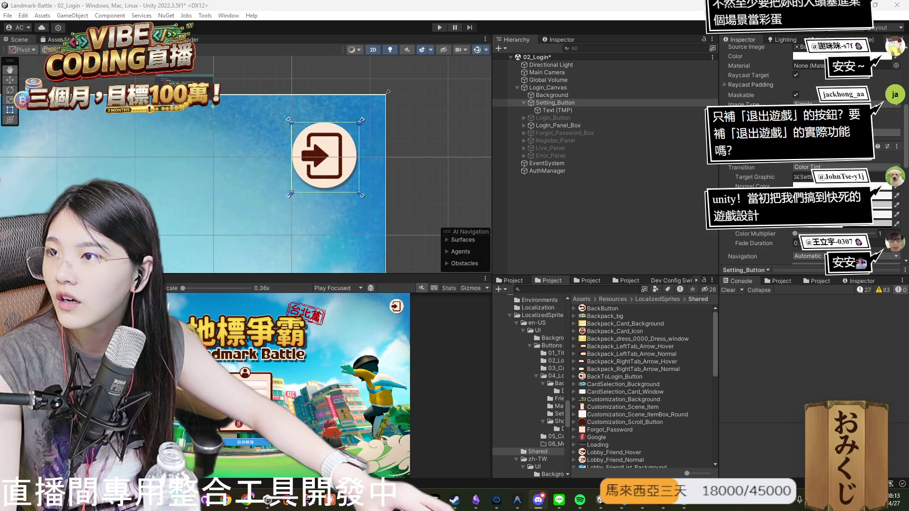
{"action": "left_click", "coordinate": [538, 500]}
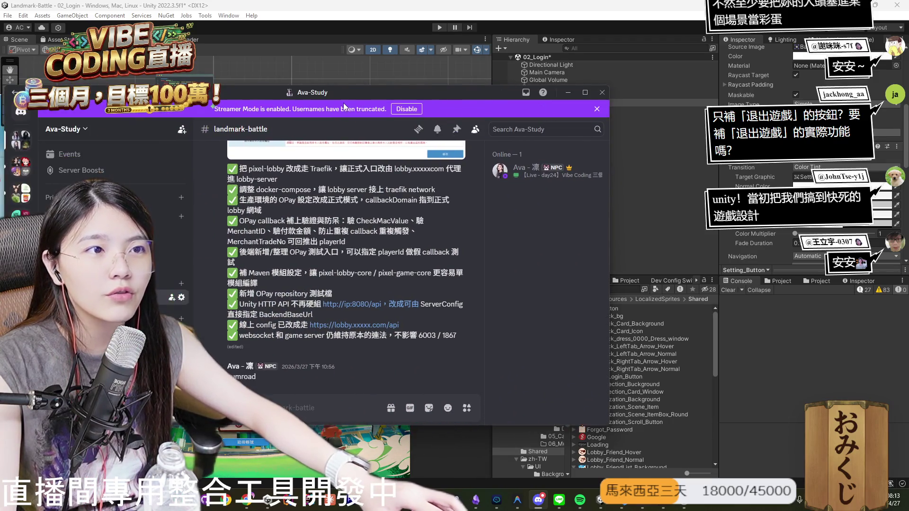
Enlarge Discord, add an emoji and word the first to-do about polishing the settings English.
{"action": "left_click", "coordinate": [585, 93]}
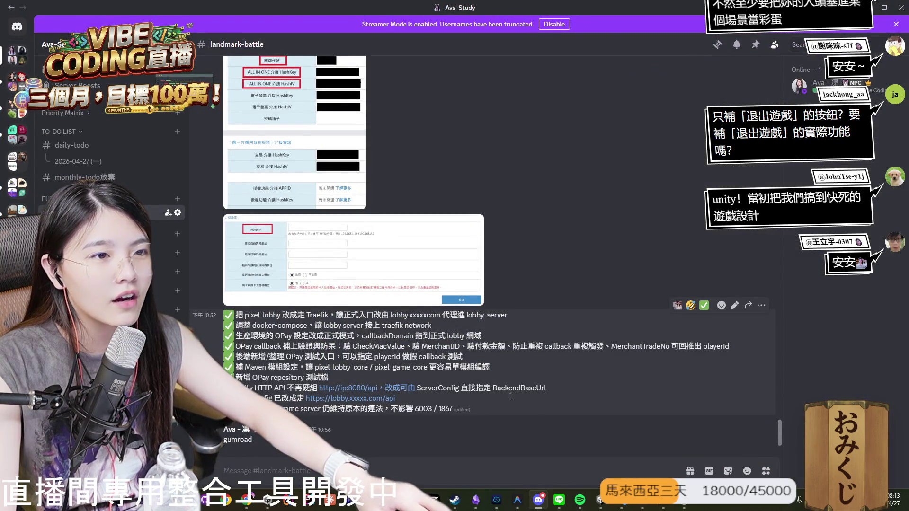
{"action": "left_click", "coordinate": [728, 472]}
{"action": "left_click", "coordinate": [728, 472]}
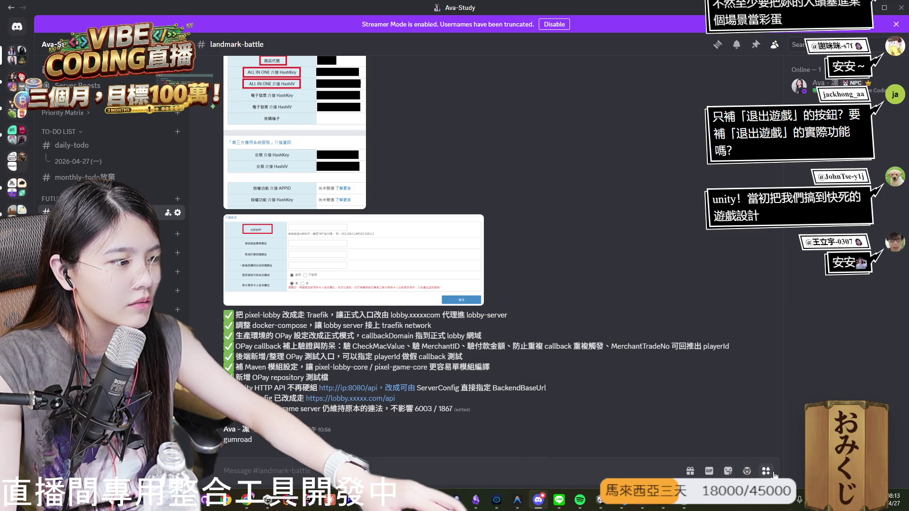
{"action": "left_click", "coordinate": [752, 473]}
{"action": "left_click", "coordinate": [566, 349]}
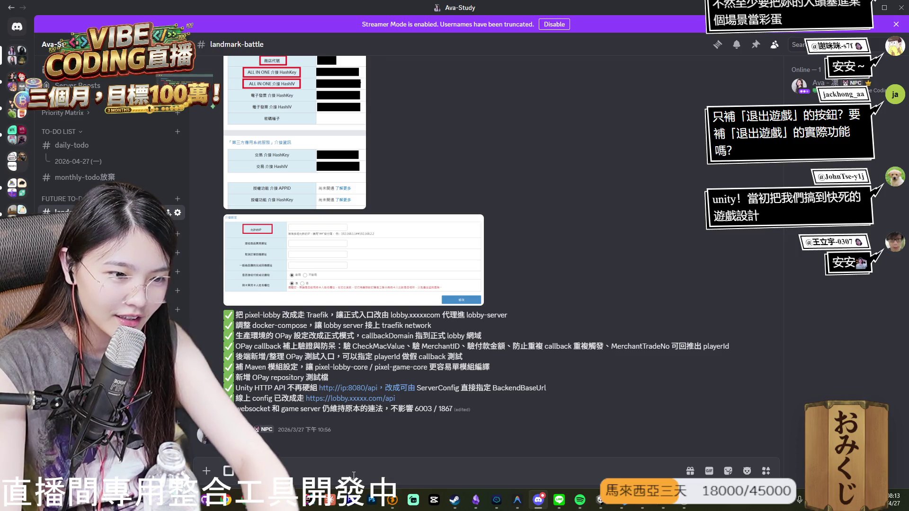
{"action": "type", "text": "english 一"}
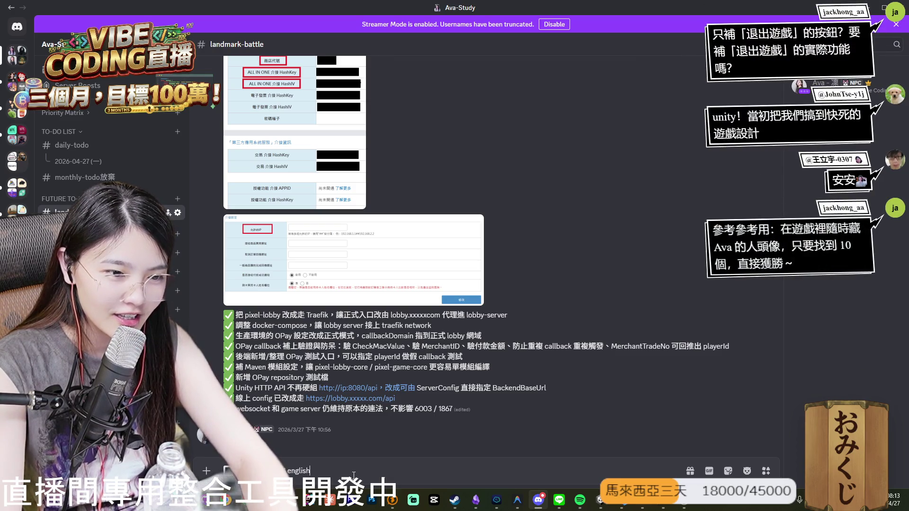
{"action": "key", "text": "BackSpace"}
{"action": "key", "text": "BackSpace"}
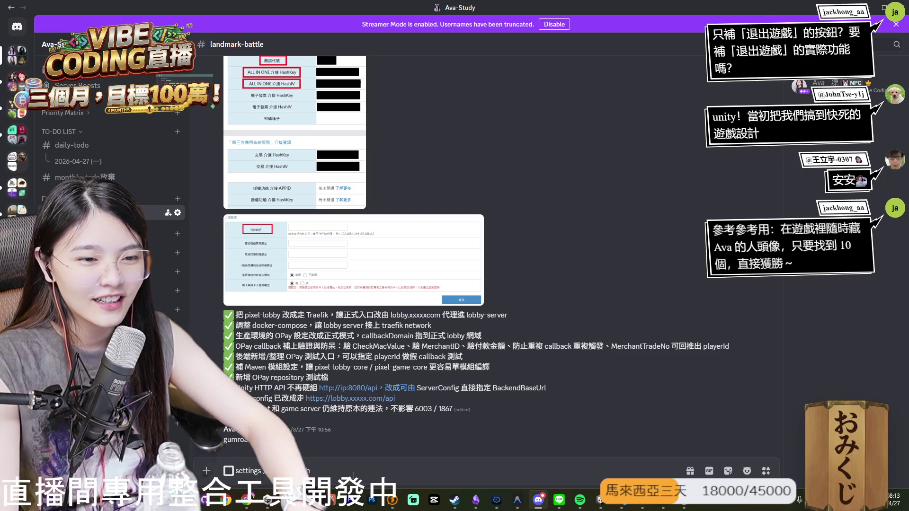
{"action": "type", "text": "邊的 eng"}
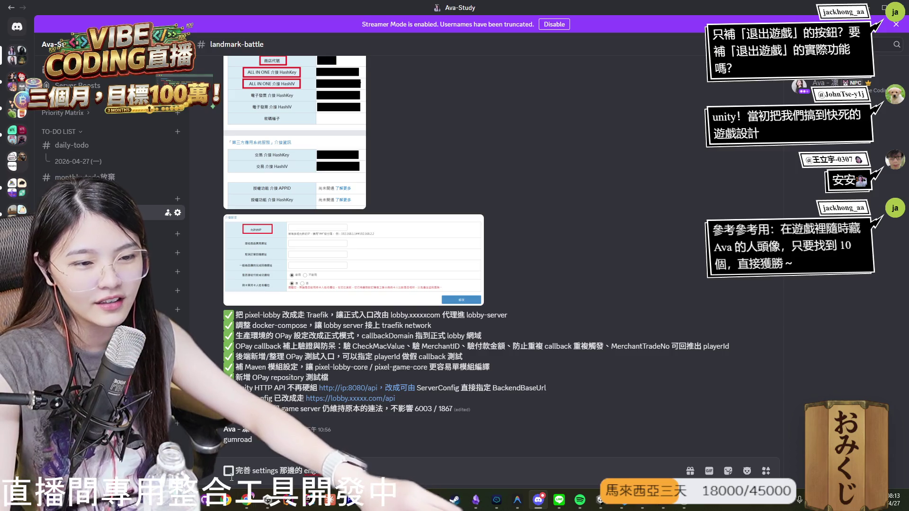
{"action": "double_click", "coordinate": [279, 471]}
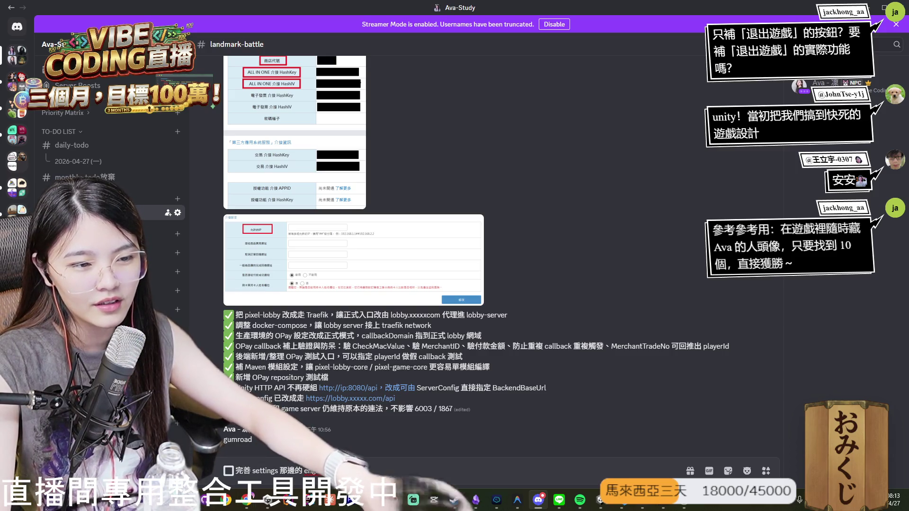
Add a second ⬜ to-do line: 補【退出遊戲】的按鈕與功能.
{"action": "key", "text": "shift+Return"}
{"action": "type", "text": "⬜"}
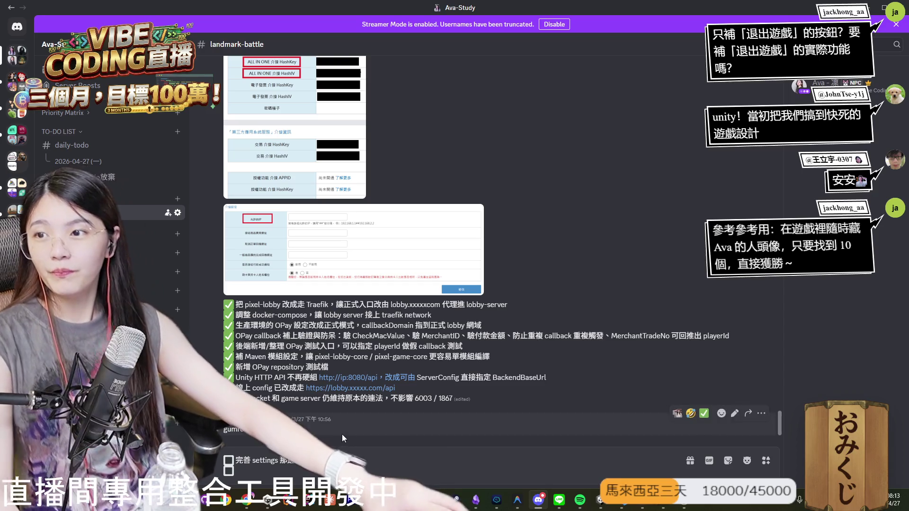
{"action": "key", "text": "BackSpace"}
{"action": "key", "text": "BackSpace"}
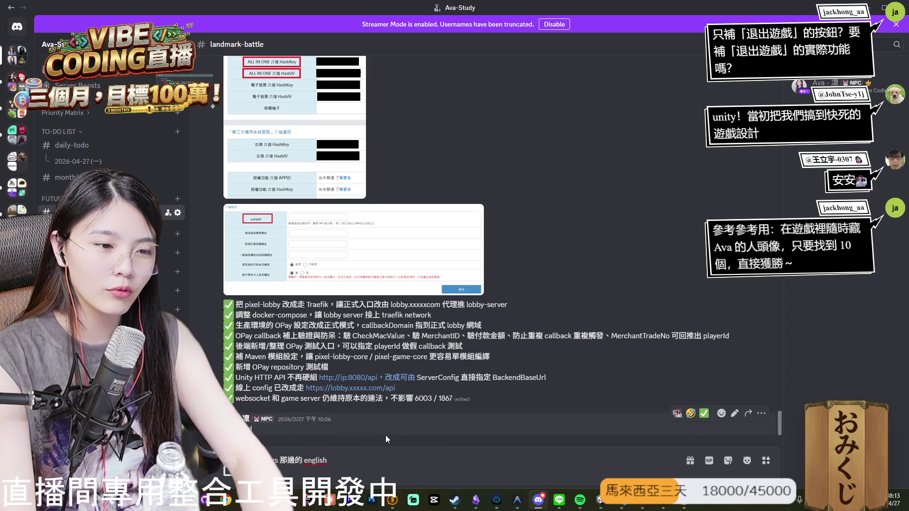
{"action": "key", "text": "shift+Return"}
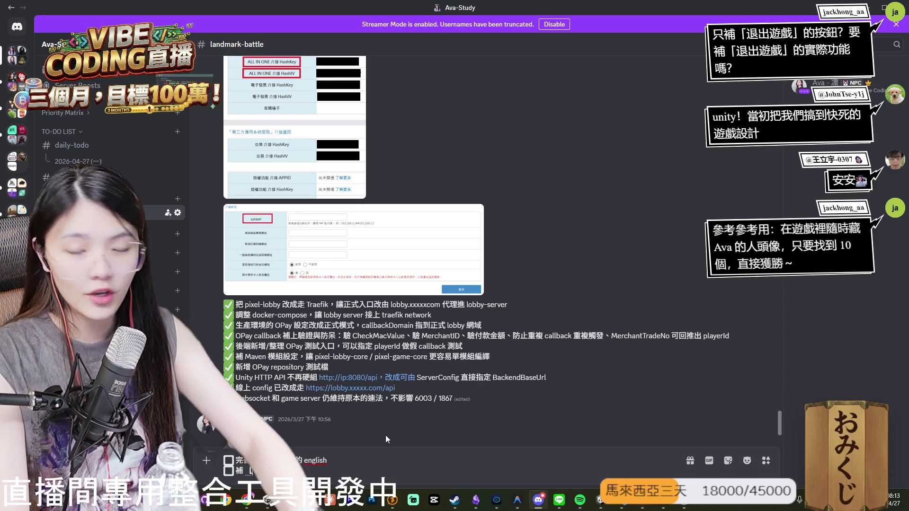
{"action": "type", "text": "⬜ 補 【】"}
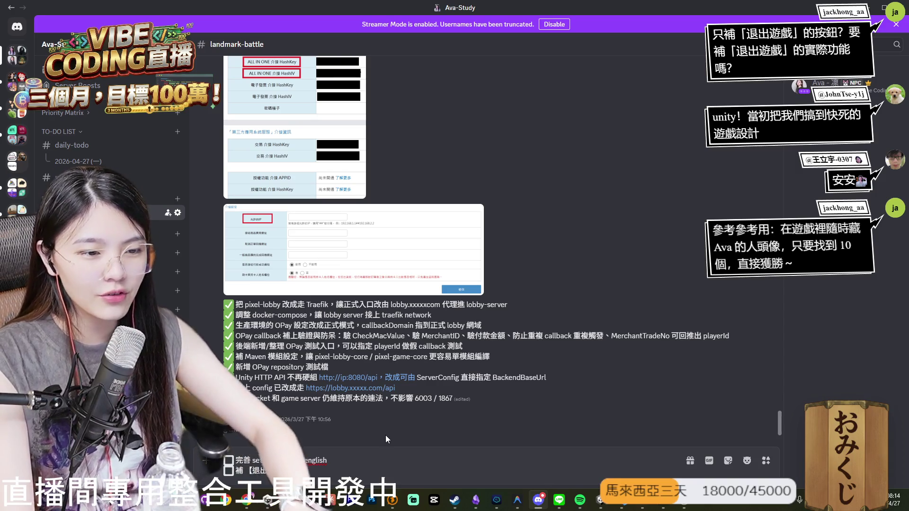
{"action": "type", "text": "的按鈕與功能"}
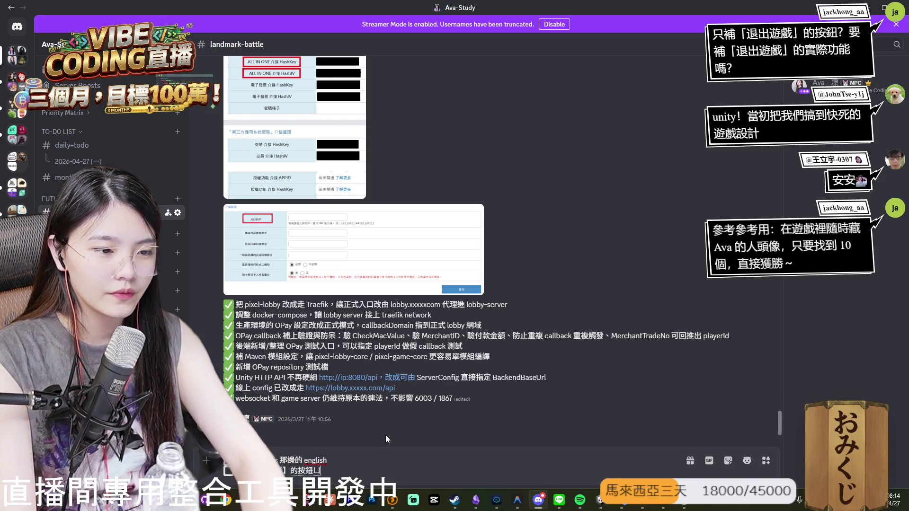
{"action": "key", "text": "shift+Return"}
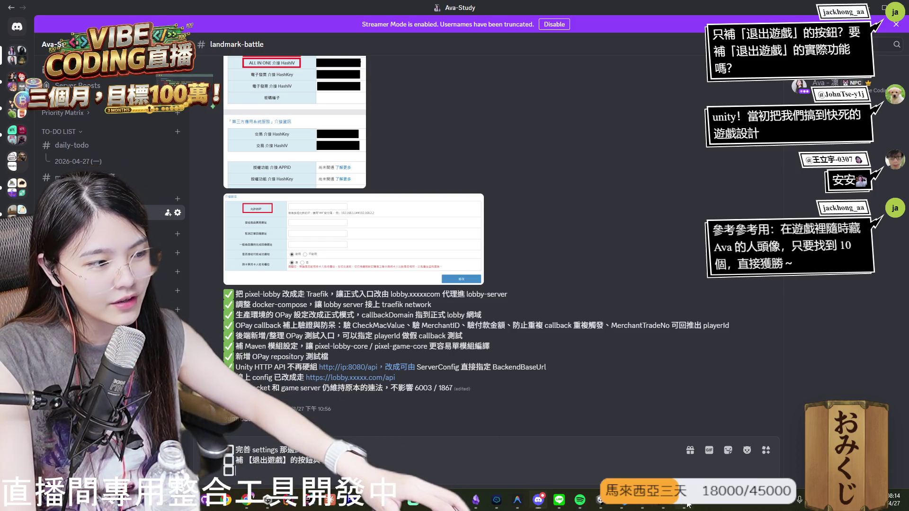
{"action": "left_click", "coordinate": [600, 502]}
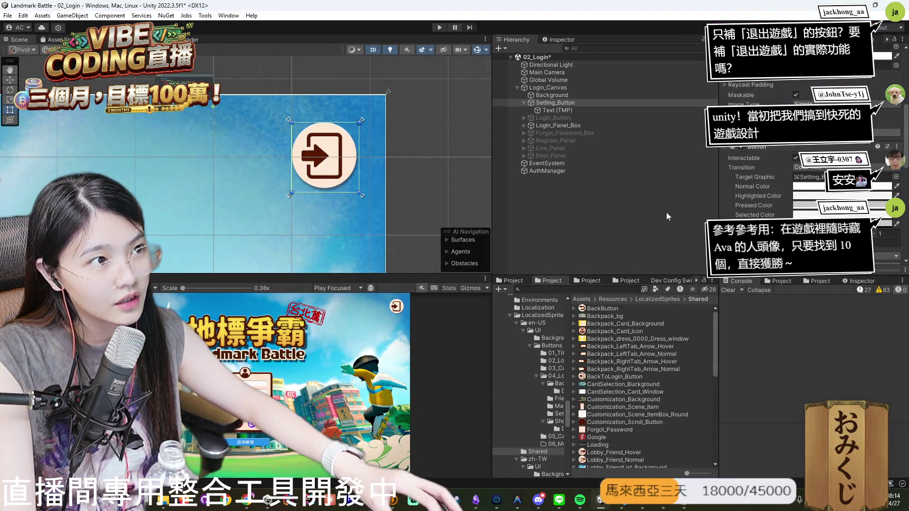
Set BackButton as Setting_Button's Hover Sprite in Hover Button Size Controller, then run the scene.
{"action": "scroll", "coordinate": [799, 214], "scroll_direction": "down", "scroll_amount": 5}
{"action": "scroll", "coordinate": [800, 211], "scroll_direction": "up", "scroll_amount": 3}
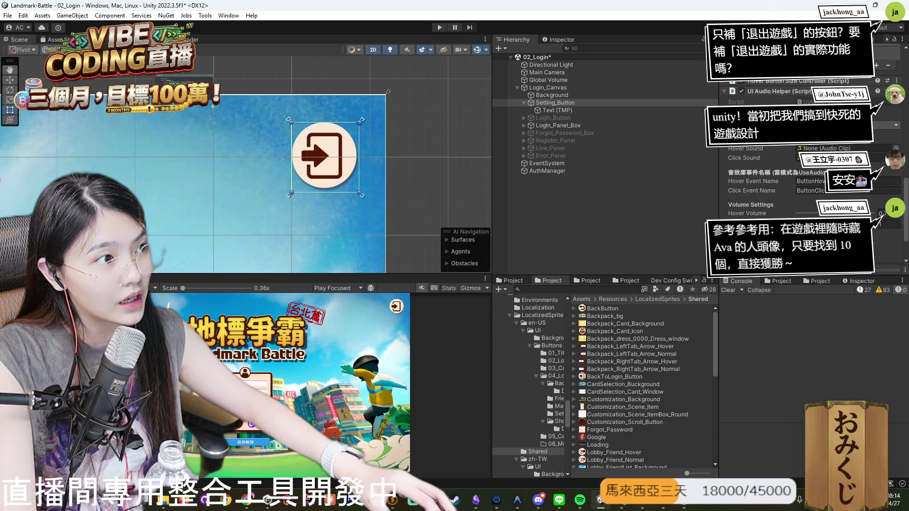
{"action": "scroll", "coordinate": [805, 180], "scroll_direction": "down", "scroll_amount": 2}
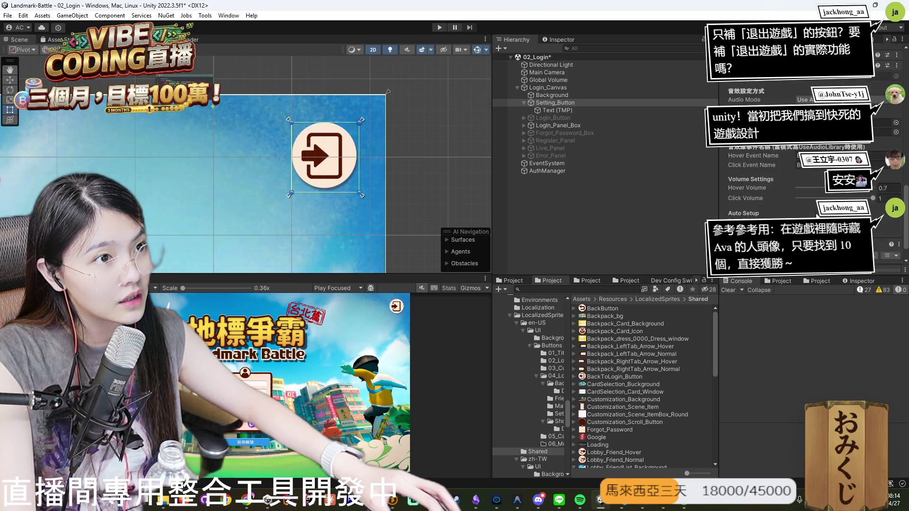
{"action": "scroll", "coordinate": [805, 189], "scroll_direction": "up", "scroll_amount": 2}
{"action": "scroll", "coordinate": [805, 189], "scroll_direction": "up", "scroll_amount": 6}
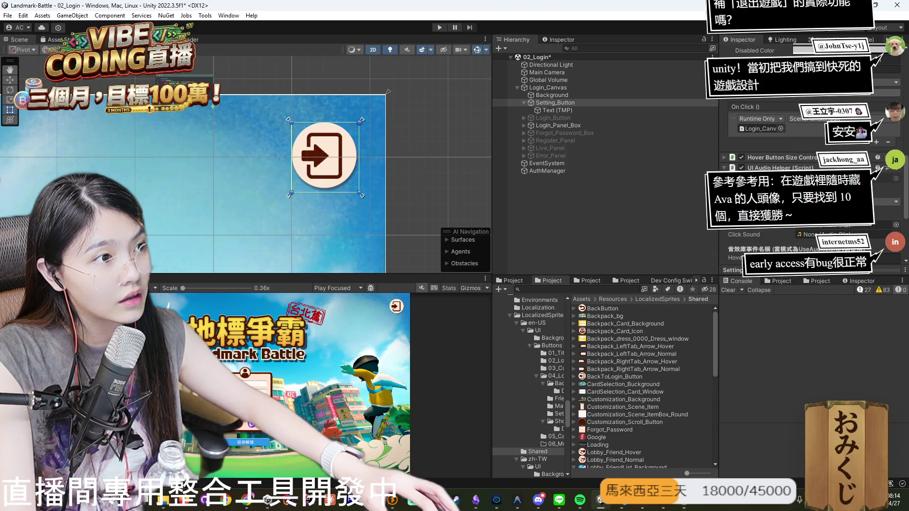
{"action": "left_click", "coordinate": [726, 159]}
{"action": "scroll", "coordinate": [726, 158], "scroll_direction": "down", "scroll_amount": 2}
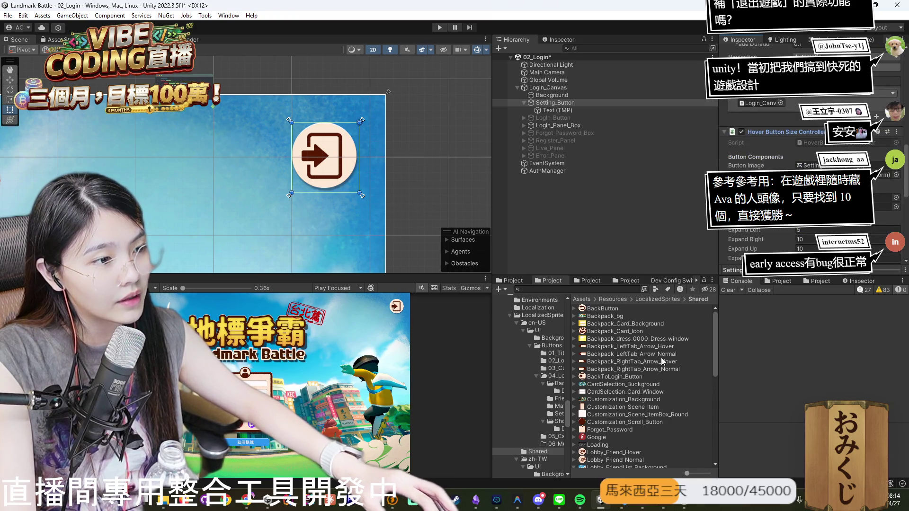
{"action": "scroll", "coordinate": [805, 143], "scroll_direction": "down", "scroll_amount": 3}
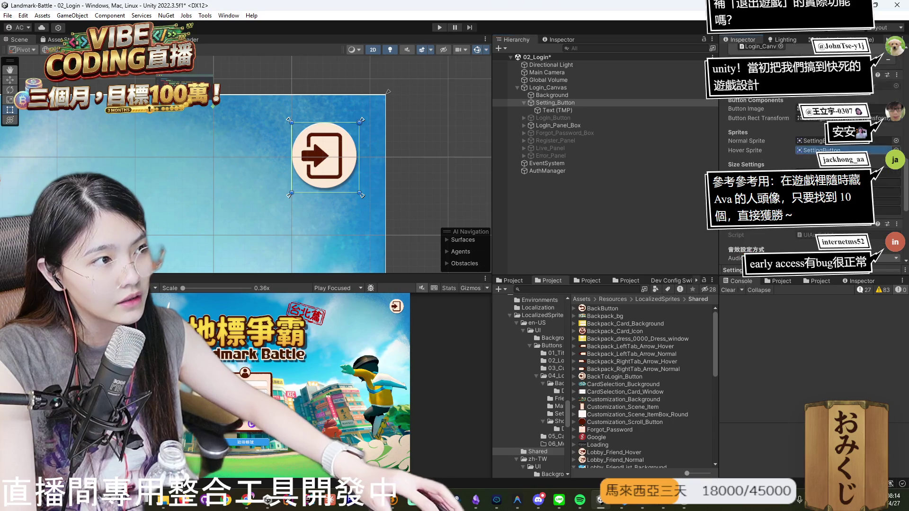
{"action": "mouse_move", "coordinate": [609, 313]}
{"action": "left_mouse_down"}
{"action": "mouse_move", "coordinate": [814, 145]}
{"action": "mouse_move", "coordinate": [819, 150]}
{"action": "left_mouse_up"}
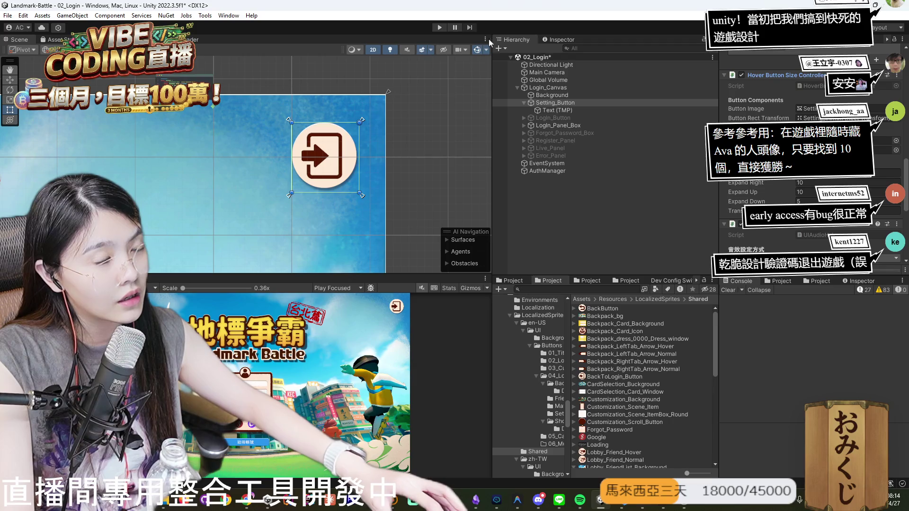
{"action": "left_click", "coordinate": [441, 28]}
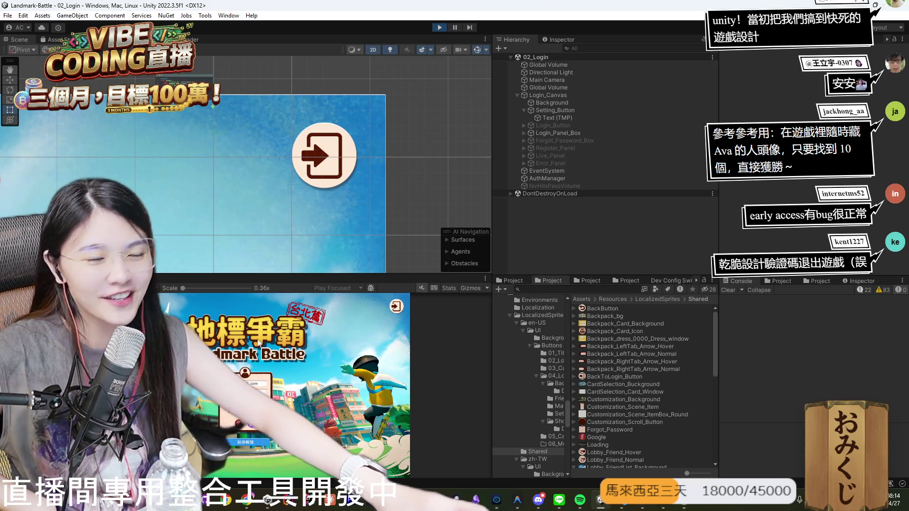
Stop the run, give Setting_Button BackToLogin_Button as its Normal Sprite, and play again.
{"action": "key", "text": "shift+space"}
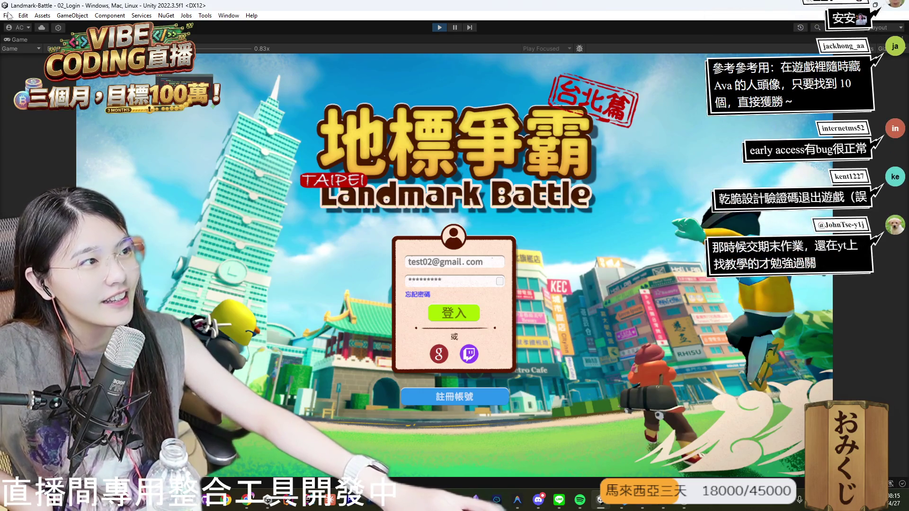
{"action": "left_click", "coordinate": [440, 27]}
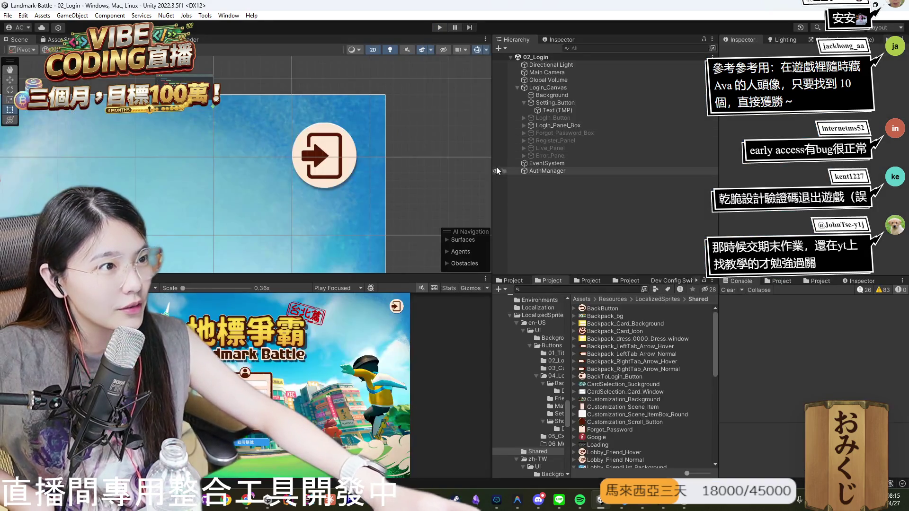
{"action": "left_click", "coordinate": [330, 162]}
{"action": "scroll", "coordinate": [805, 156], "scroll_direction": "down", "scroll_amount": 5}
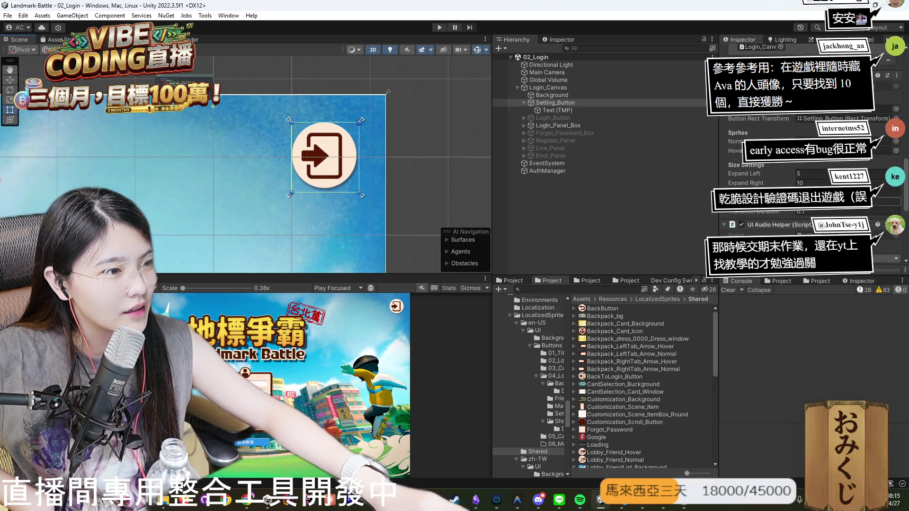
{"action": "left_click_drag", "start_coordinate": [618, 381], "coordinate": [834, 113]}
{"action": "scroll", "coordinate": [806, 175], "scroll_direction": "down", "scroll_amount": 1}
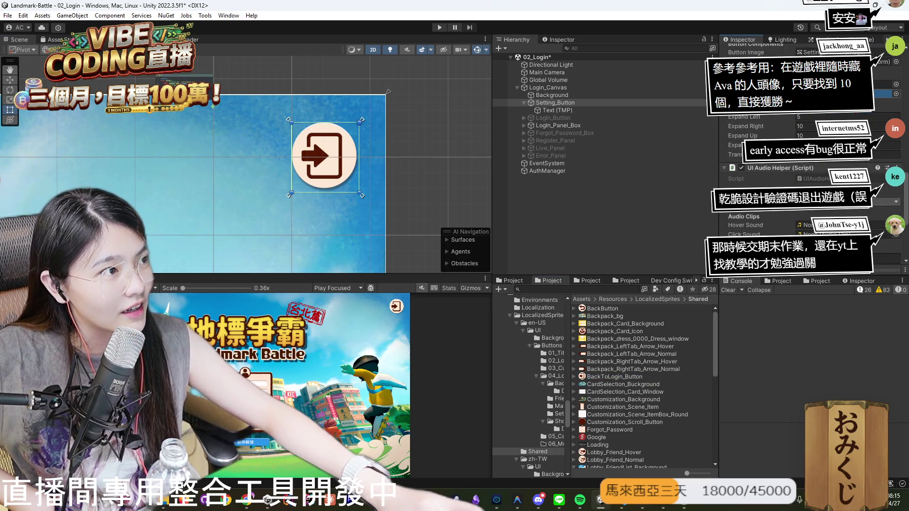
{"action": "left_click", "coordinate": [440, 27]}
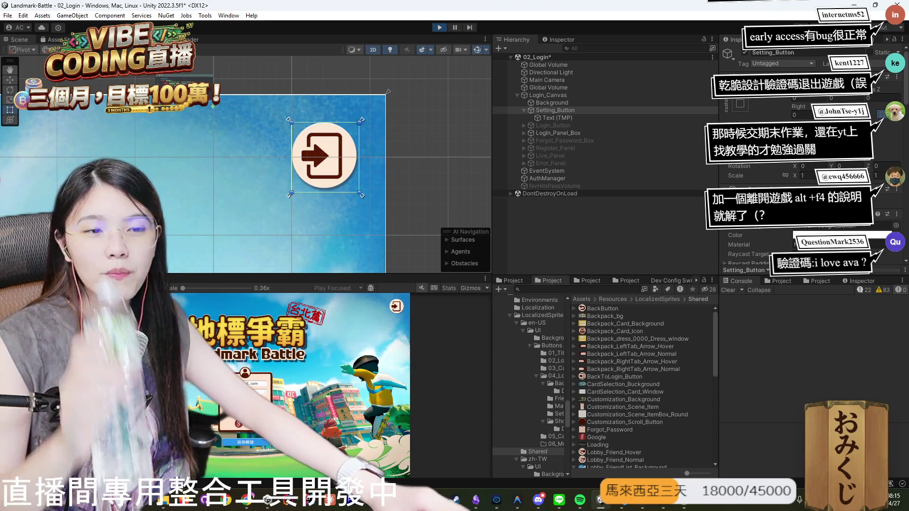
Exit Play mode and re-maximize the Unity editor window.
{"action": "key", "text": "shift+space"}
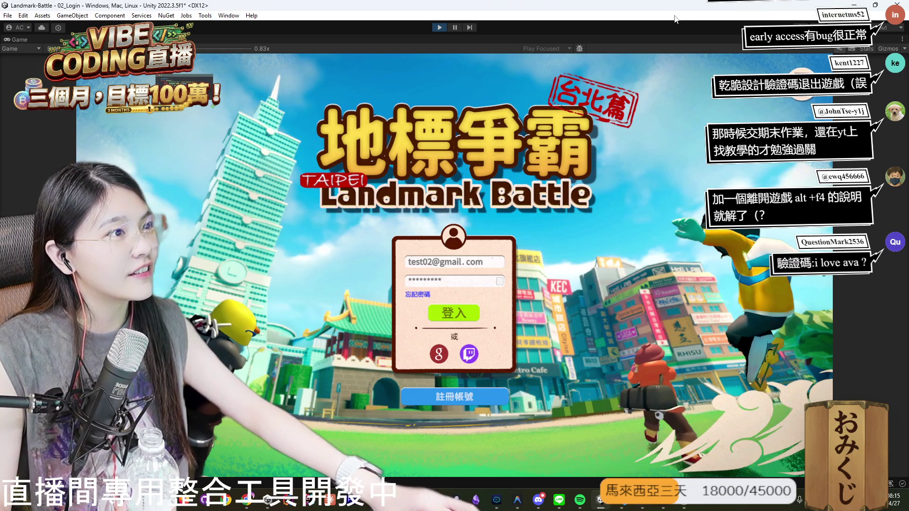
{"action": "left_click_drag", "start_coordinate": [642, 5], "coordinate": [512, 28]}
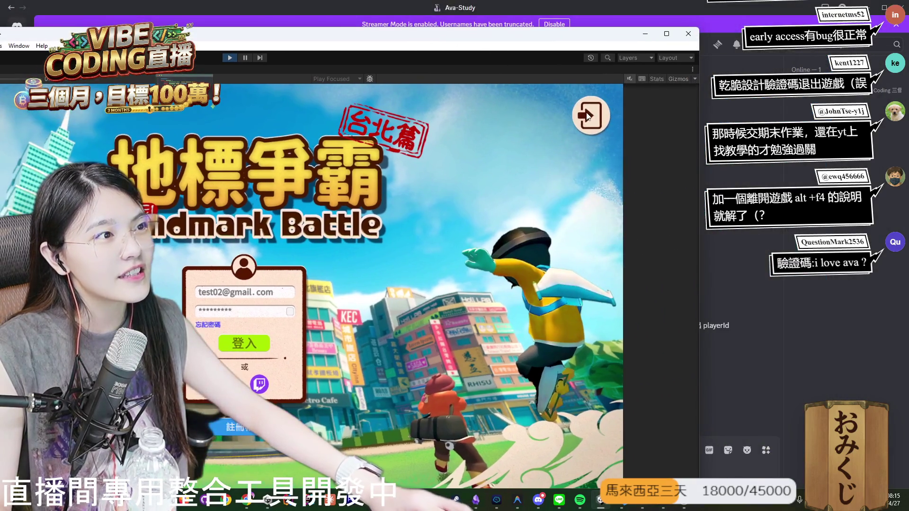
{"action": "left_click", "coordinate": [587, 118]}
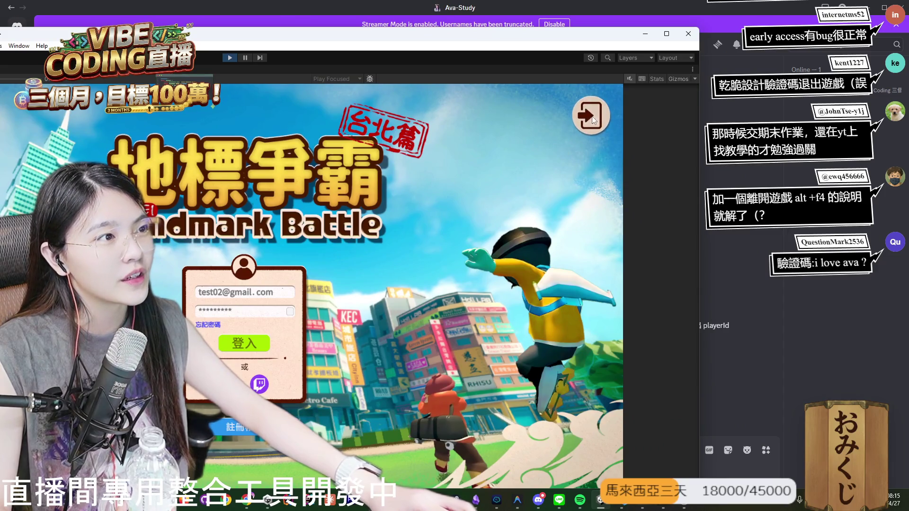
{"action": "key", "text": "super+Up"}
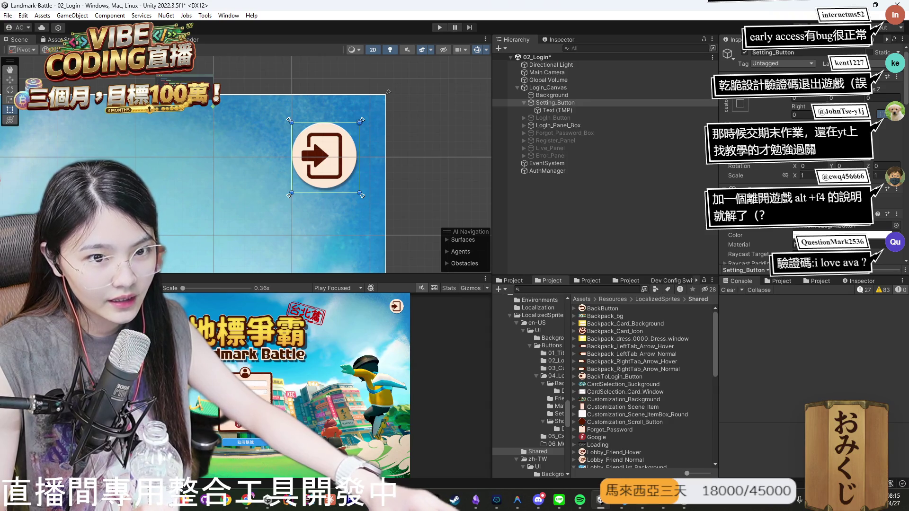
Play the login scene full-screen, try the registration form and password field, then stop.
{"action": "key", "text": "shift+space"}
{"action": "left_click", "coordinate": [437, 29]}
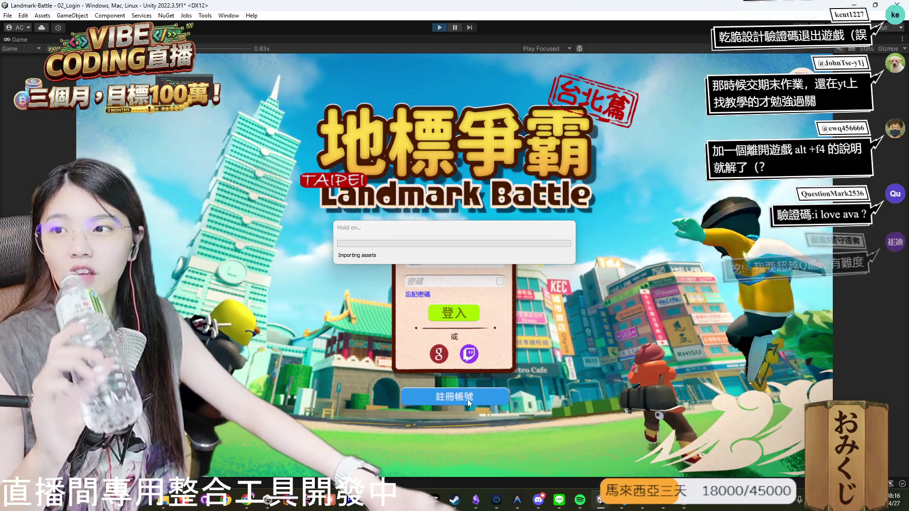
{"action": "left_click", "coordinate": [467, 399]}
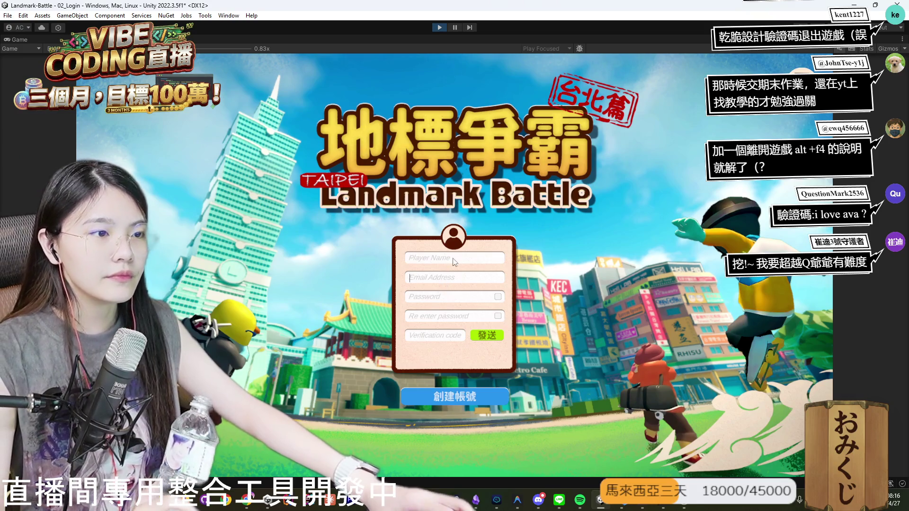
{"action": "left_click", "coordinate": [445, 299]}
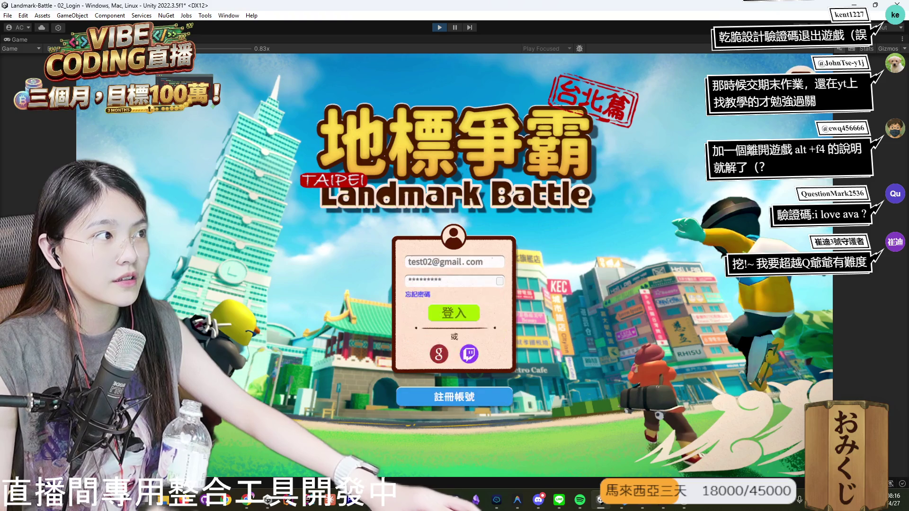
{"action": "left_click", "coordinate": [446, 389]}
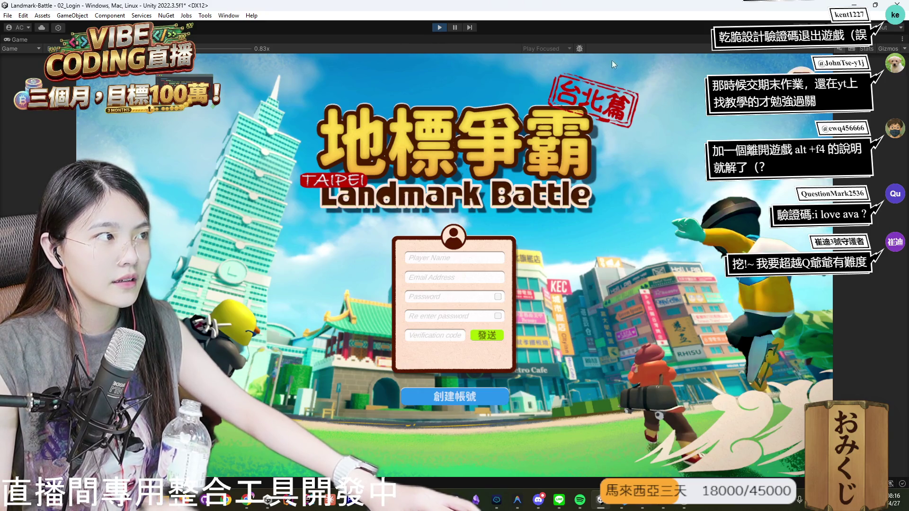
{"action": "left_click", "coordinate": [440, 30]}
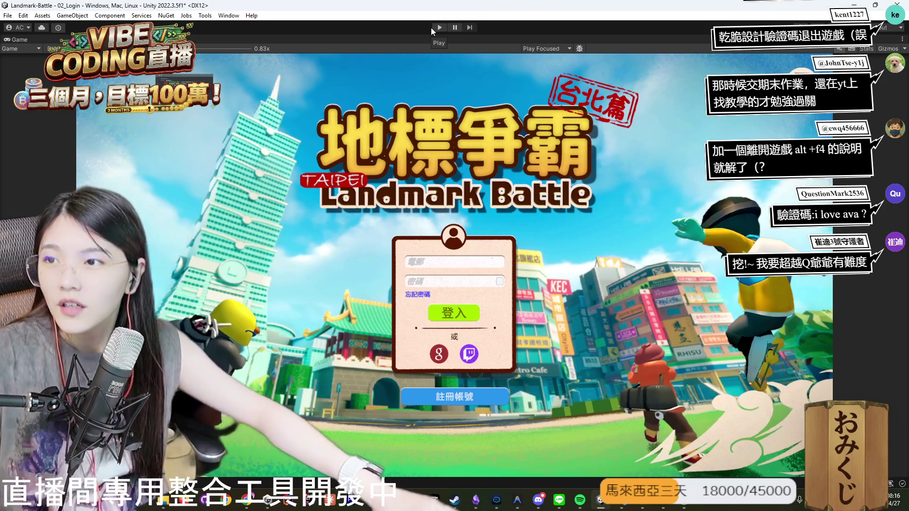
Restore the layout, review Setting_Button's components, and assign the BackButton sprite as its image.
{"action": "double_click", "coordinate": [29, 38]}
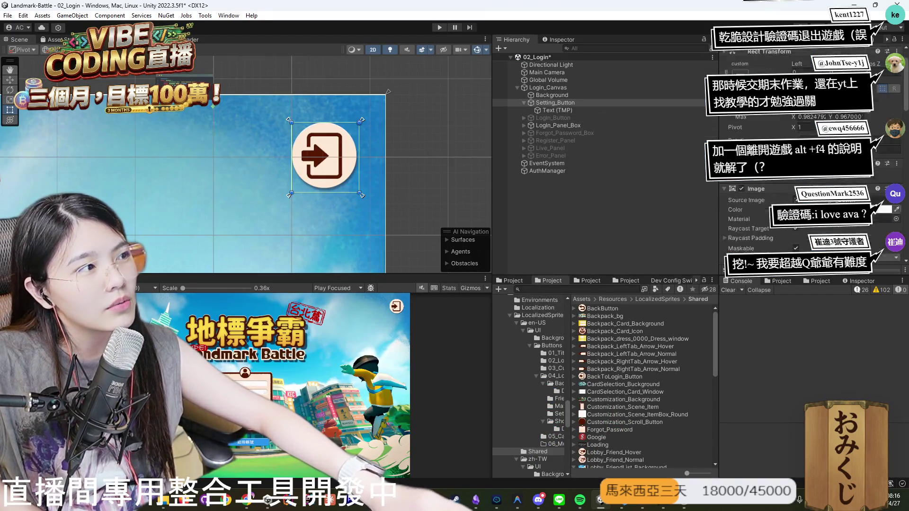
{"action": "scroll", "coordinate": [805, 166], "scroll_direction": "down", "scroll_amount": 5}
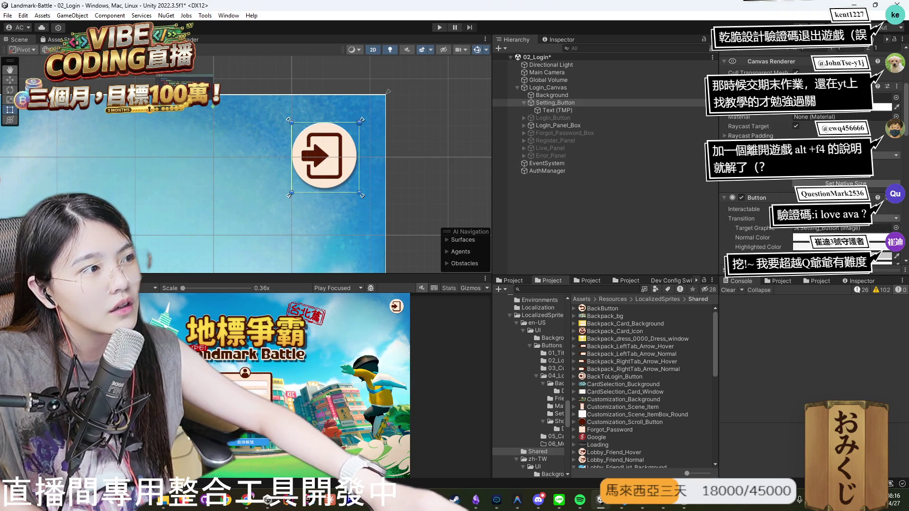
{"action": "scroll", "coordinate": [805, 166], "scroll_direction": "down", "scroll_amount": 8}
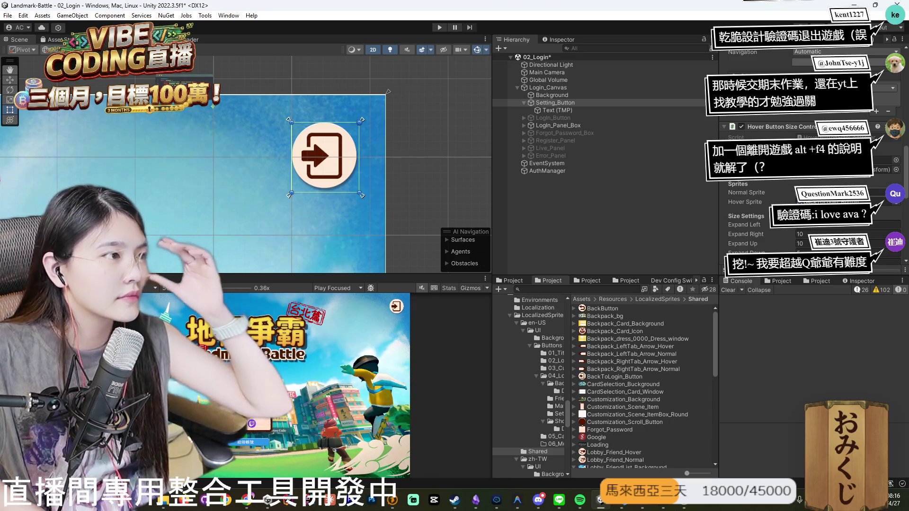
{"action": "scroll", "coordinate": [806, 166], "scroll_direction": "down", "scroll_amount": 6}
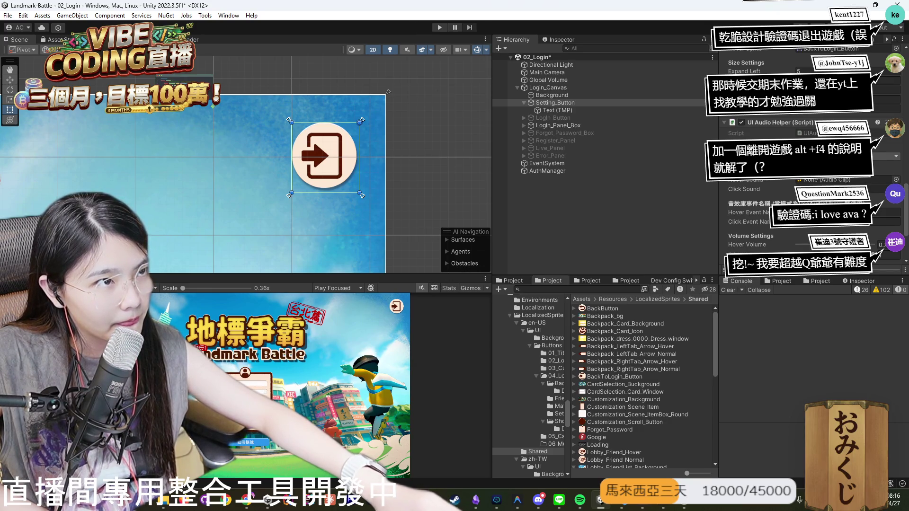
{"action": "scroll", "coordinate": [805, 156], "scroll_direction": "down", "scroll_amount": 3}
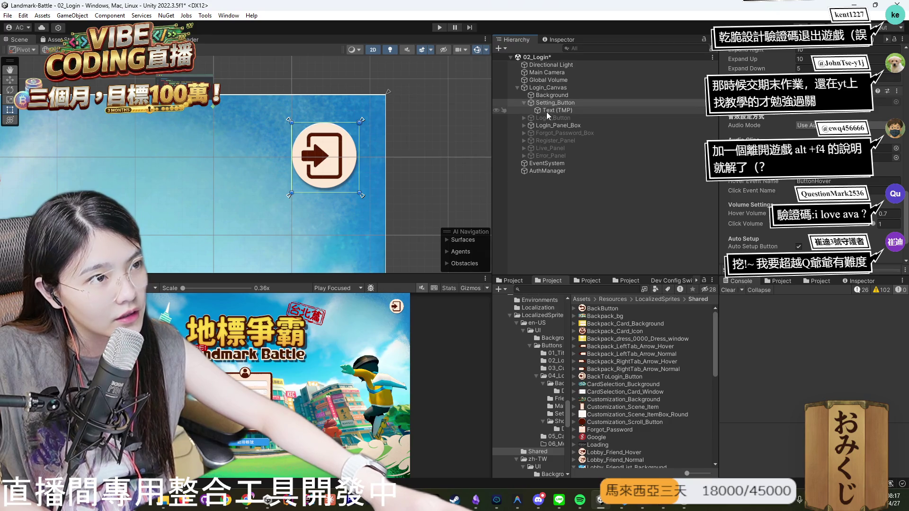
{"action": "scroll", "coordinate": [810, 157], "scroll_direction": "up", "scroll_amount": 5}
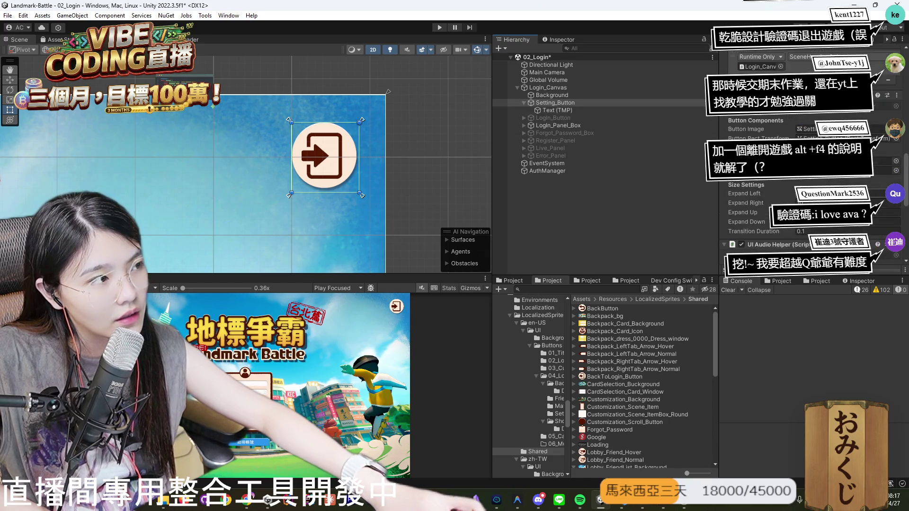
{"action": "scroll", "coordinate": [810, 157], "scroll_direction": "up", "scroll_amount": 3}
{"action": "scroll", "coordinate": [810, 156], "scroll_direction": "up", "scroll_amount": 3}
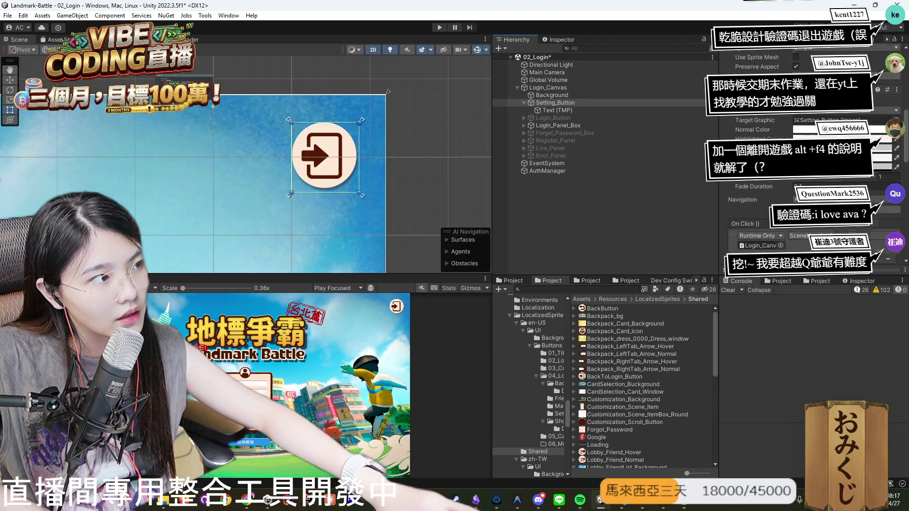
{"action": "scroll", "coordinate": [810, 156], "scroll_direction": "up", "scroll_amount": 3}
{"action": "scroll", "coordinate": [810, 157], "scroll_direction": "up", "scroll_amount": 2}
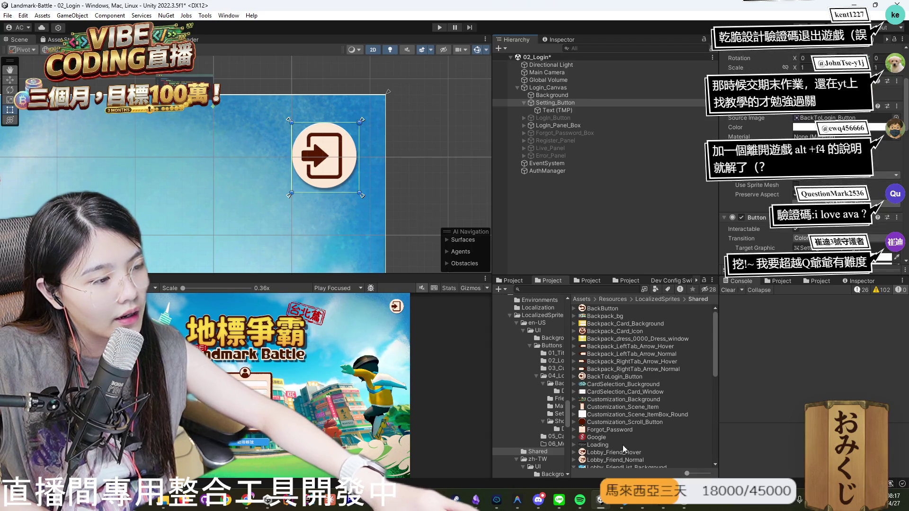
{"action": "left_click_drag", "start_coordinate": [602, 309], "coordinate": [834, 118]}
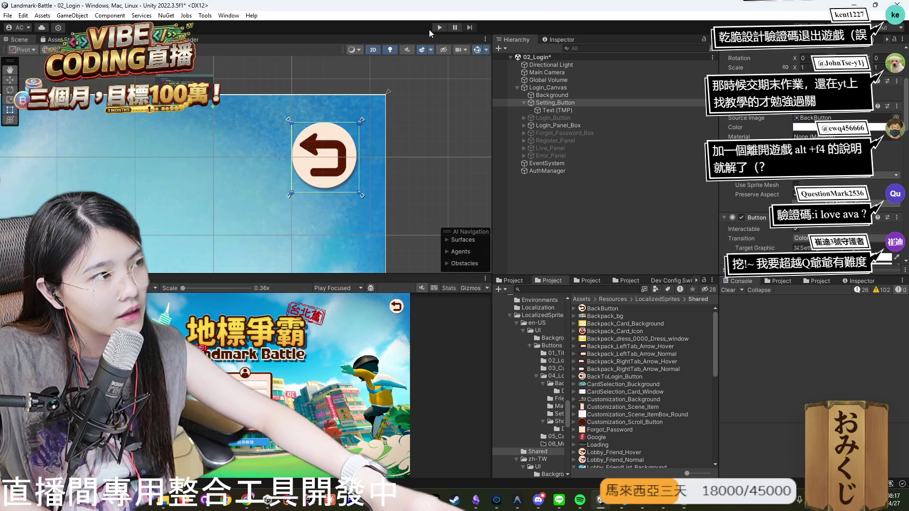
Run the 02_Login scene to test the return-arrow Setting_Button.
{"action": "scroll", "coordinate": [810, 156], "scroll_direction": "down", "scroll_amount": 10}
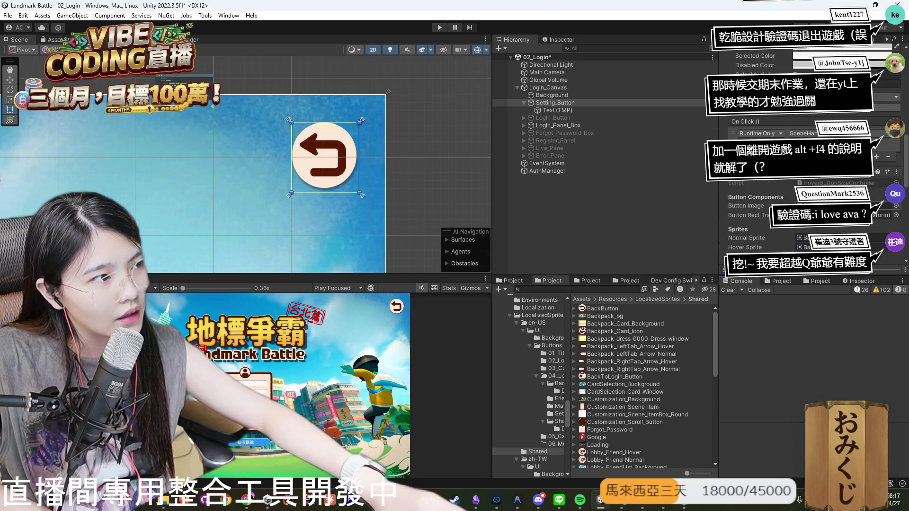
{"action": "left_click", "coordinate": [440, 27]}
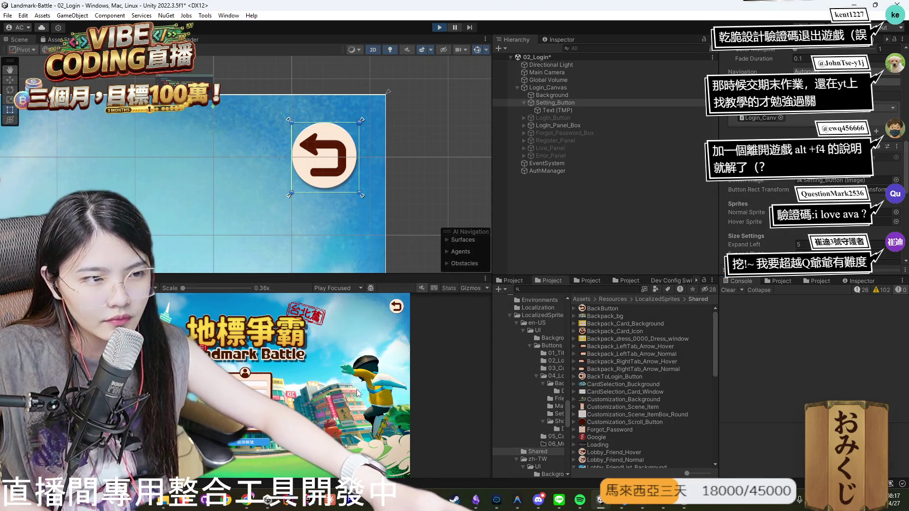
Try the settings and register buttons in play, then restart with the Game view maximized.
{"action": "left_click", "coordinate": [268, 441]}
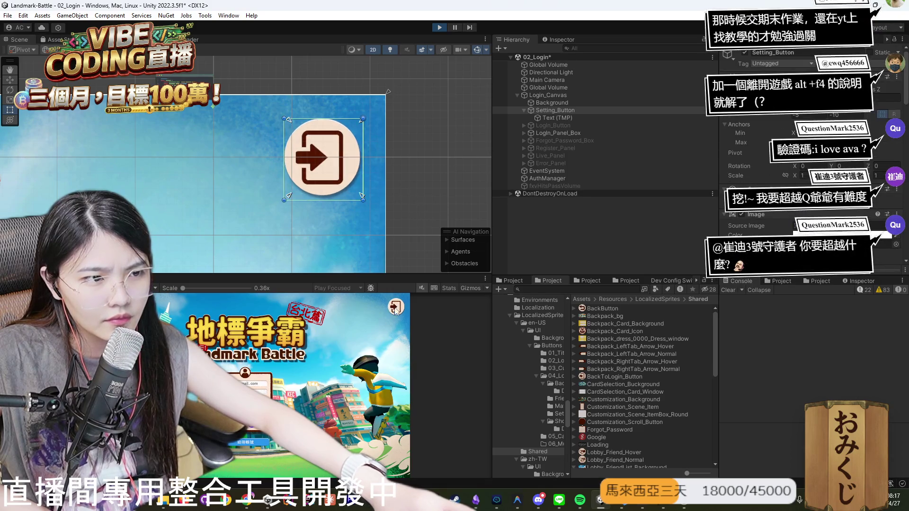
{"action": "left_click", "coordinate": [262, 445]}
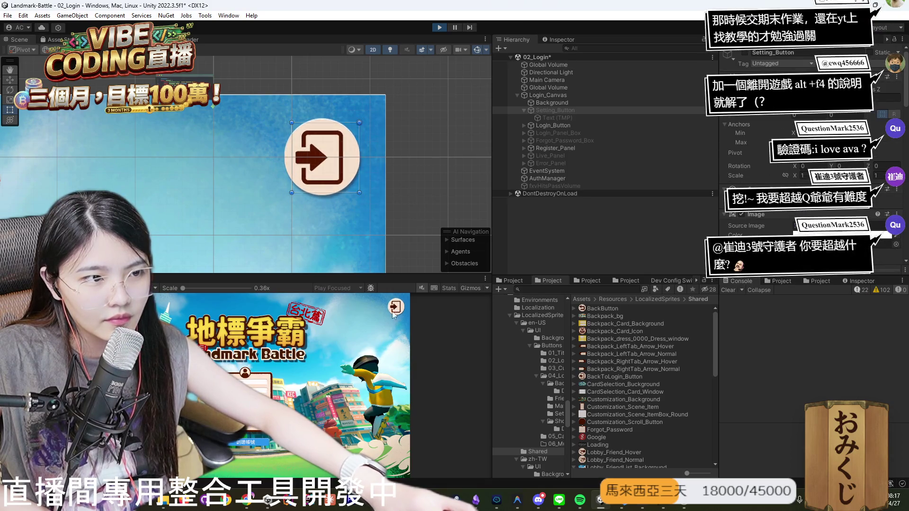
{"action": "left_click", "coordinate": [441, 28]}
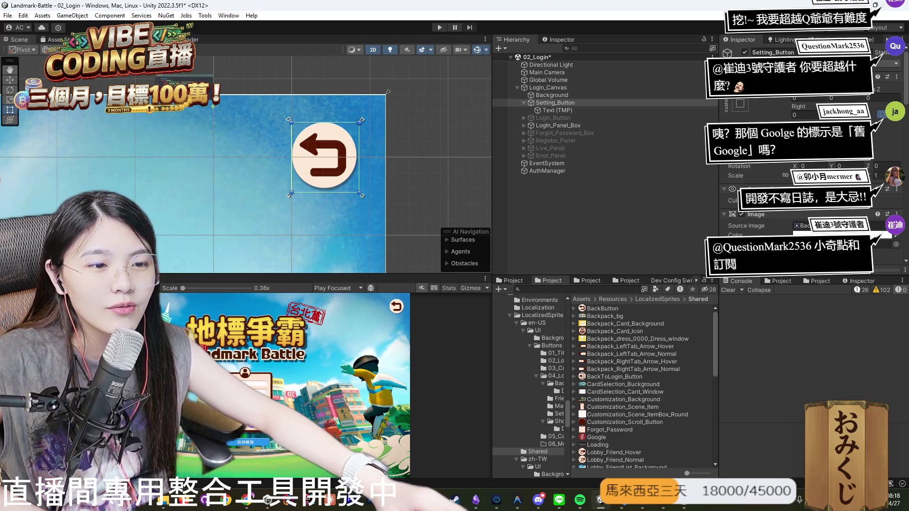
{"action": "key", "text": "shift+space"}
{"action": "left_click", "coordinate": [439, 28]}
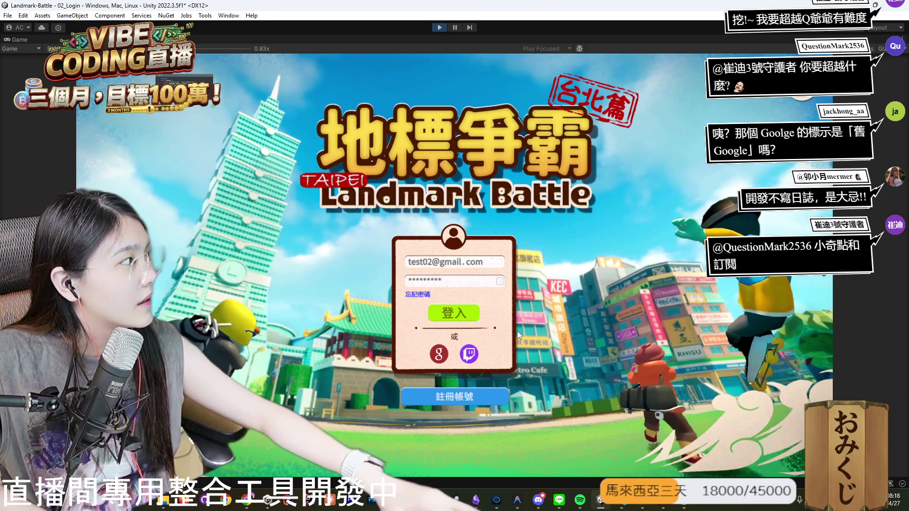
Test Google sign-in, then stop Play and restore the full editor layout.
{"action": "left_click", "coordinate": [439, 355]}
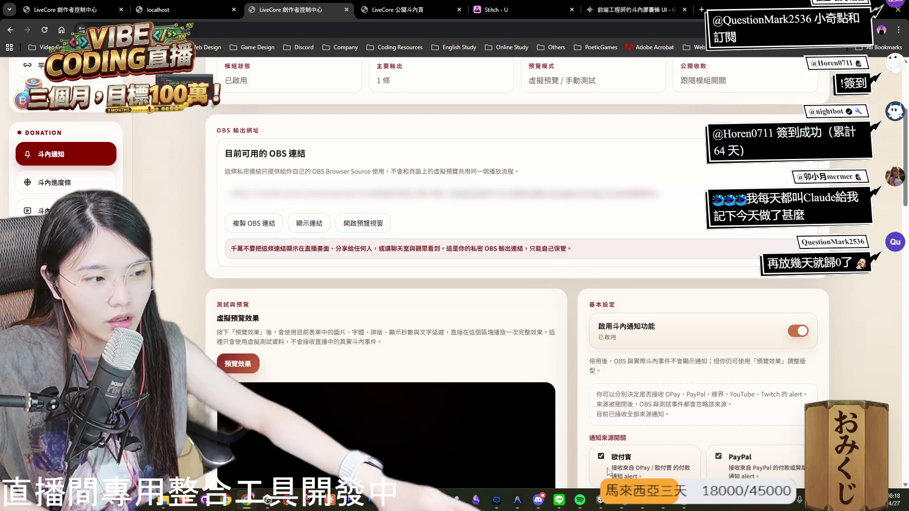
{"action": "left_click", "coordinate": [600, 501]}
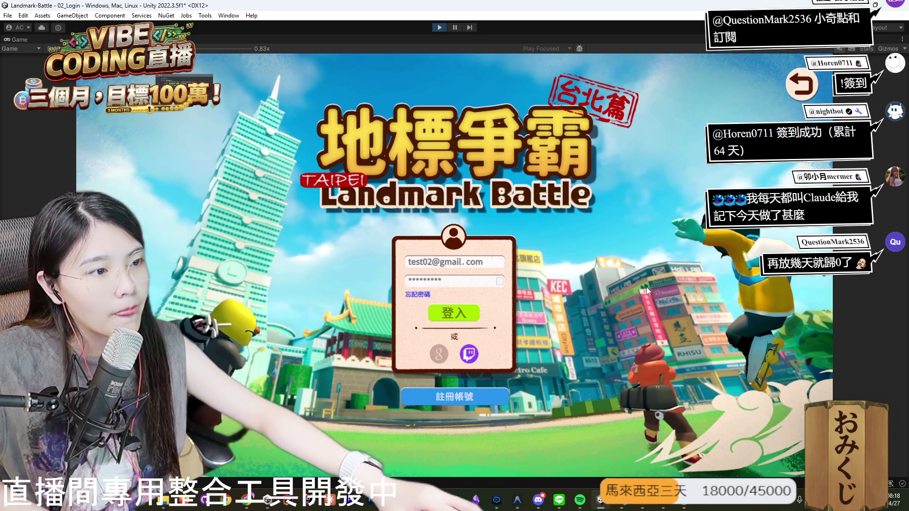
{"action": "left_click", "coordinate": [441, 28]}
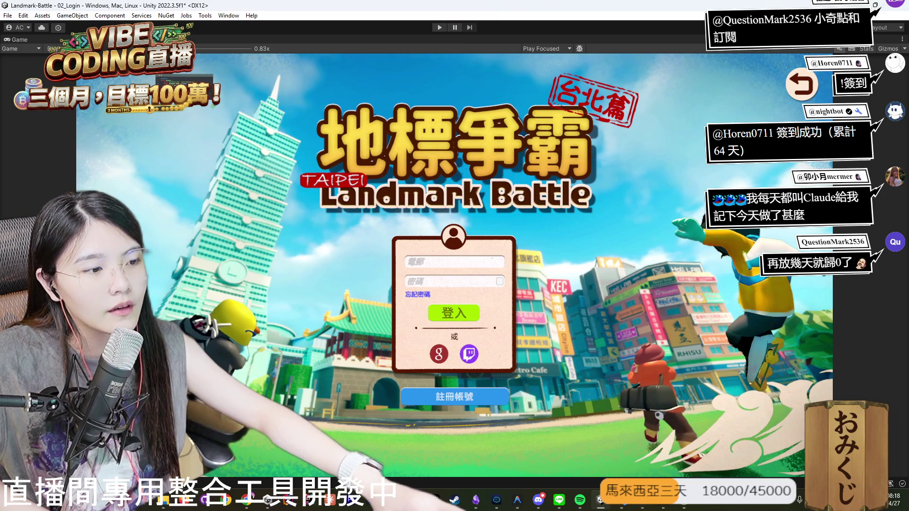
{"action": "double_click", "coordinate": [12, 42]}
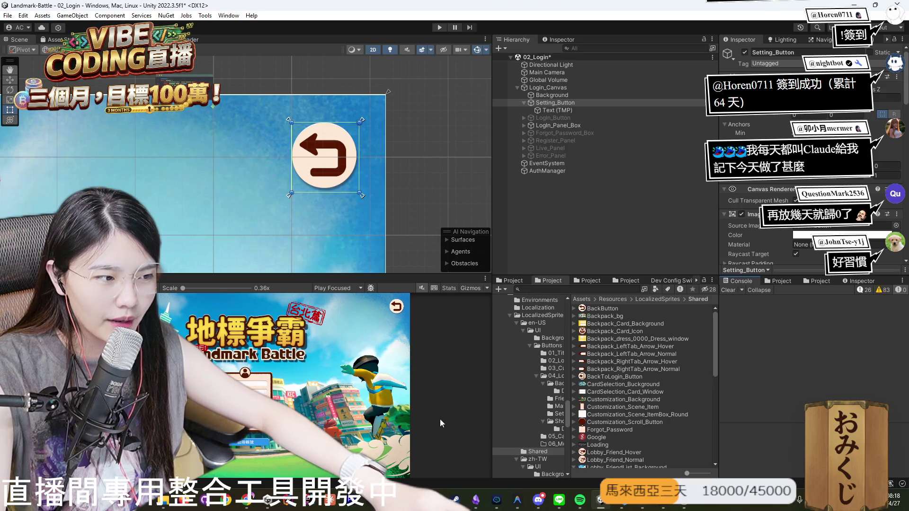
Save the 02_Login scene with Ctrl+S and bring Discord's landmark-battle channel forward.
{"action": "left_click", "coordinate": [626, 437]}
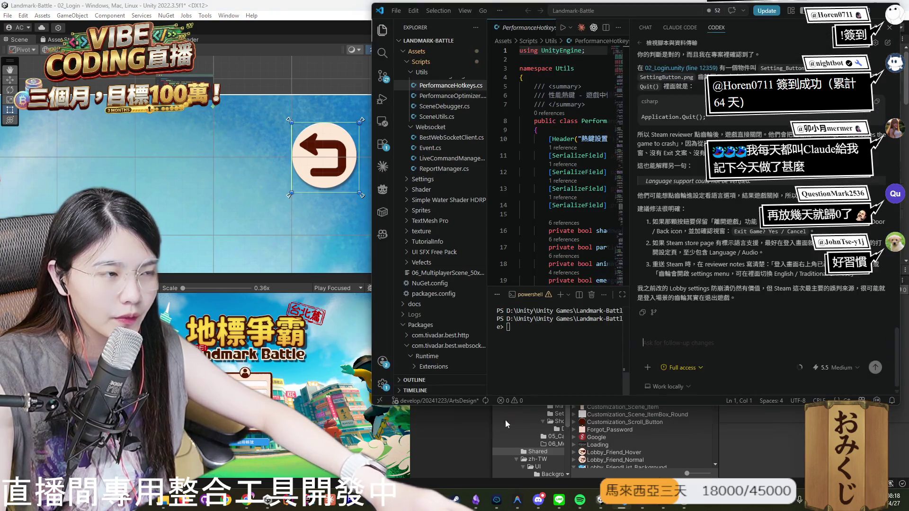
{"action": "left_click", "coordinate": [505, 419]}
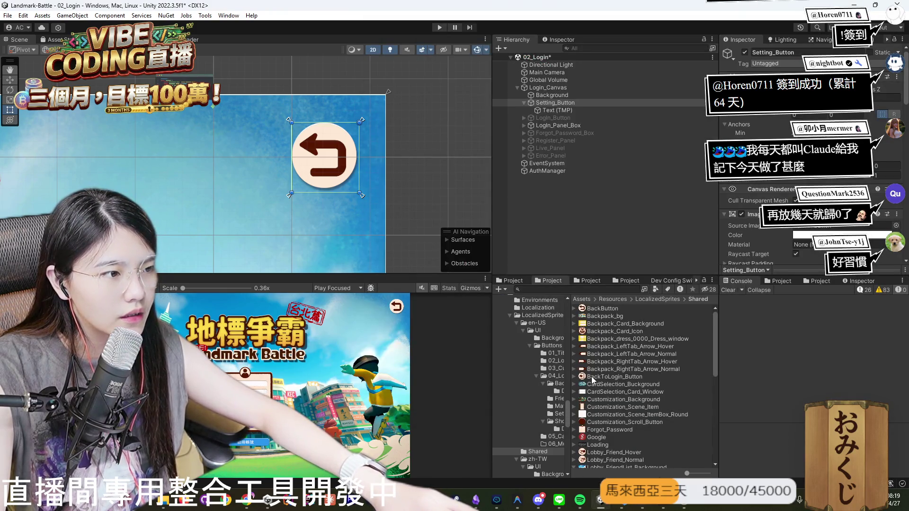
{"action": "scroll", "coordinate": [805, 142], "scroll_direction": "down", "scroll_amount": 2}
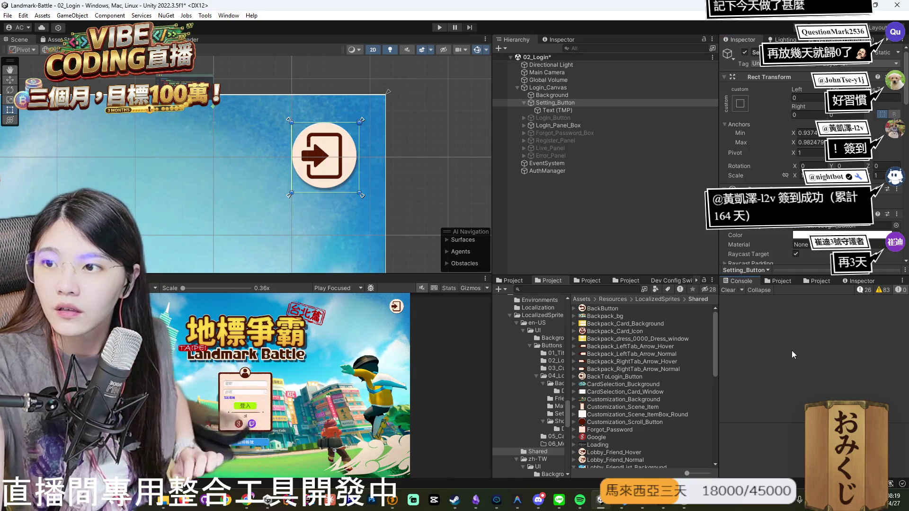
{"action": "key", "text": "ctrl+s"}
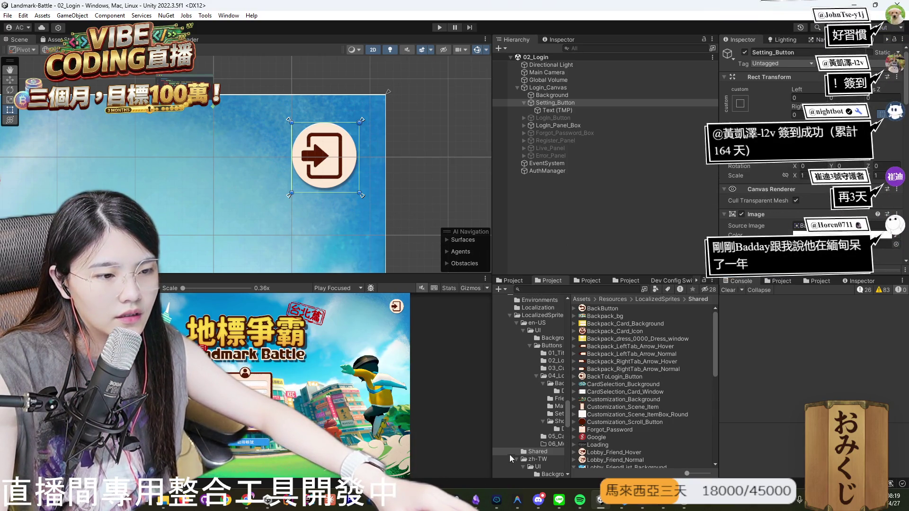
{"action": "left_click", "coordinate": [539, 499]}
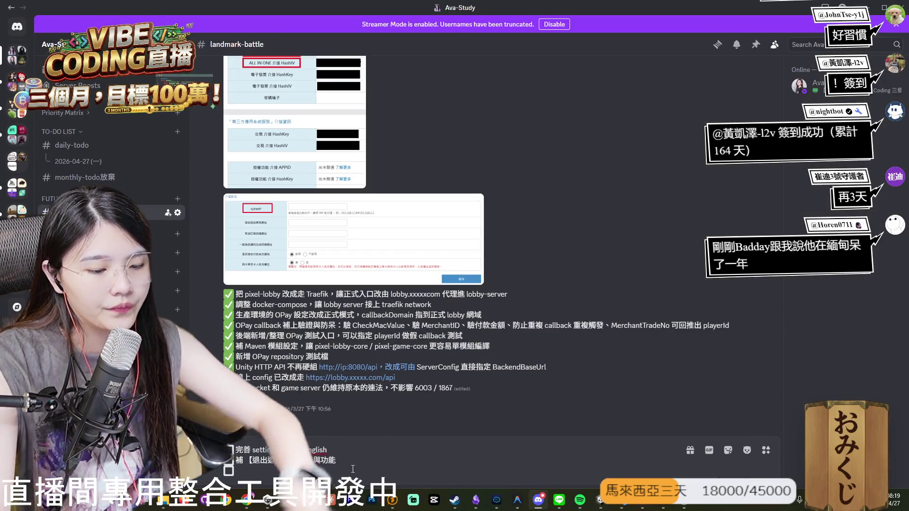
Begin a third Discord to-do with 修復 after checking the 02_Login scene asset in Unity.
{"action": "type", "text": "修復"}
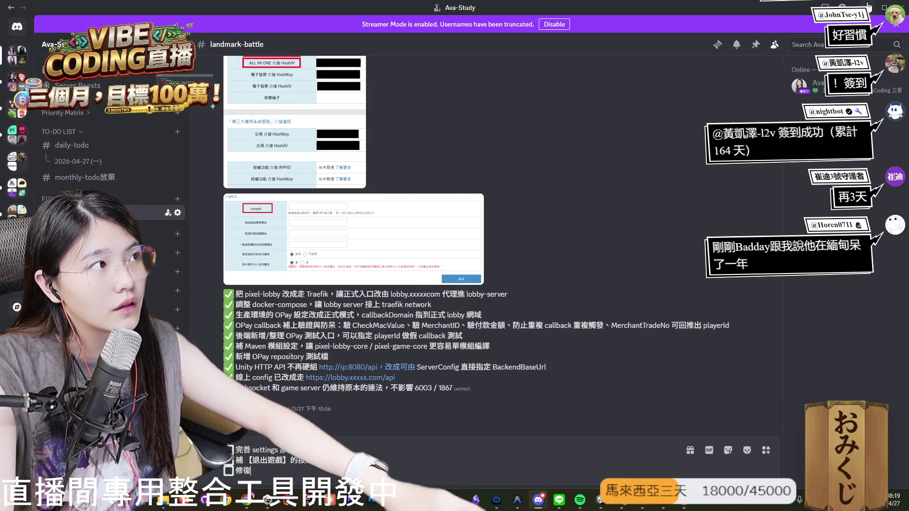
{"action": "key", "text": "alt+Tab"}
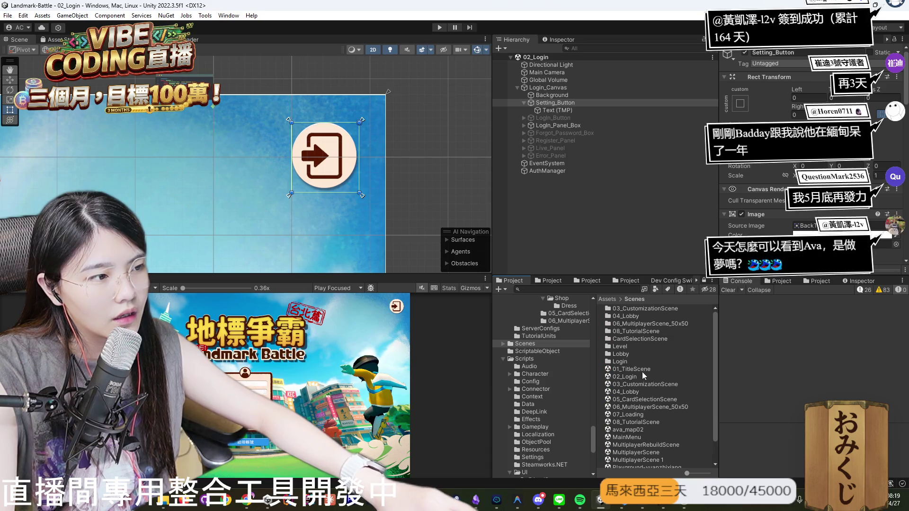
{"action": "left_click", "coordinate": [644, 377]}
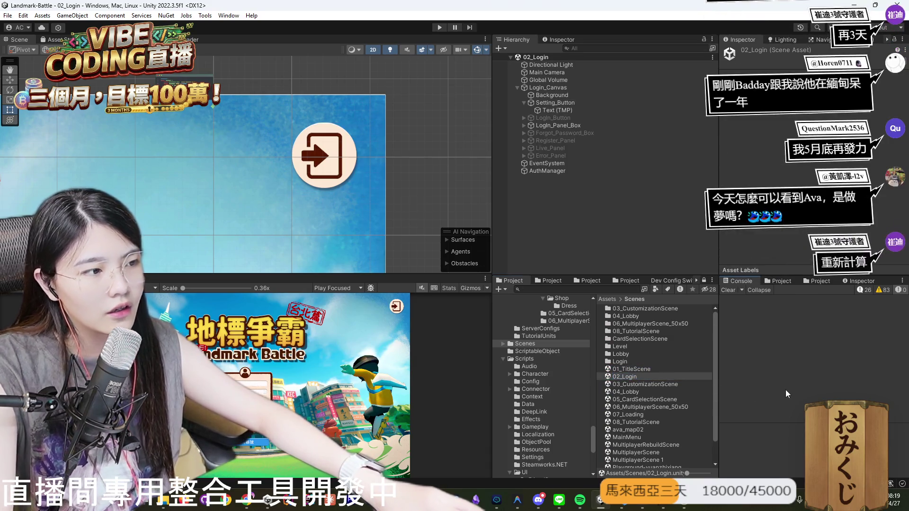
{"action": "left_click", "coordinate": [539, 500]}
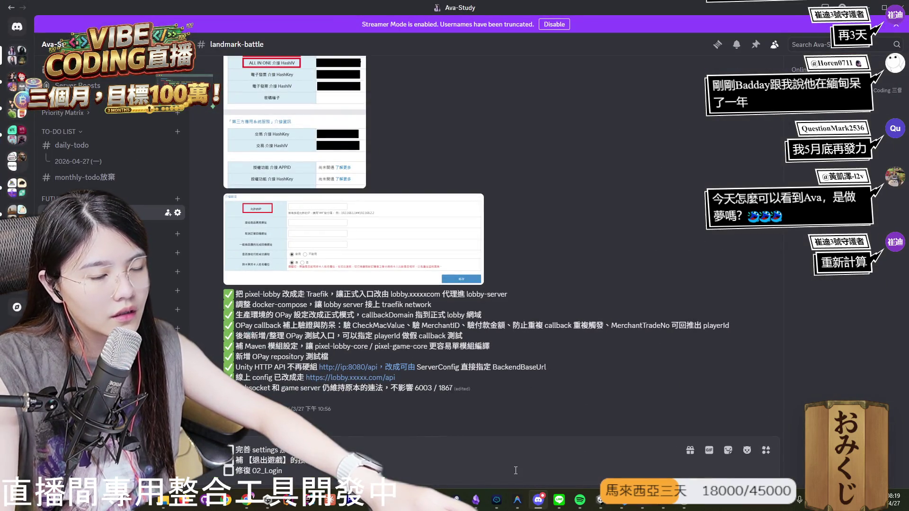
Inspect 02_Login's Setting_Button and the VS Code Claude chat, then return to Discord.
{"action": "key", "text": "alt+Tab"}
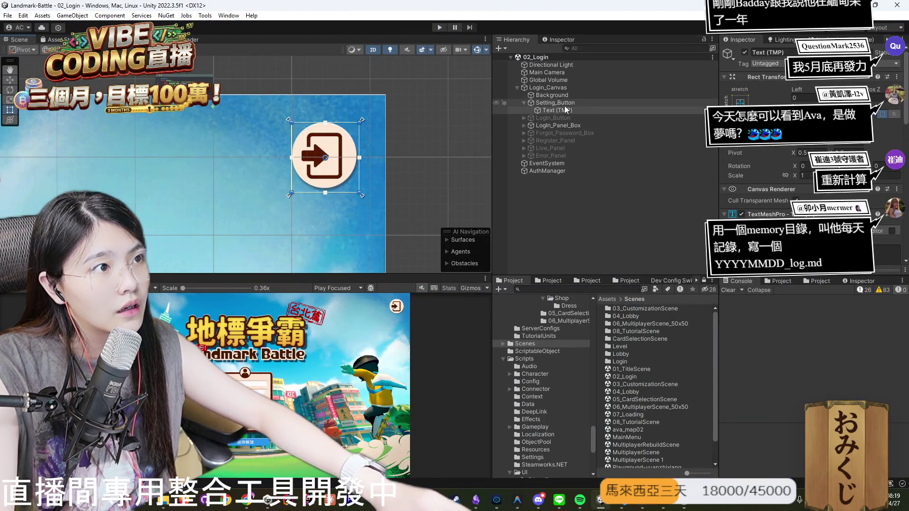
{"action": "left_click", "coordinate": [555, 102]}
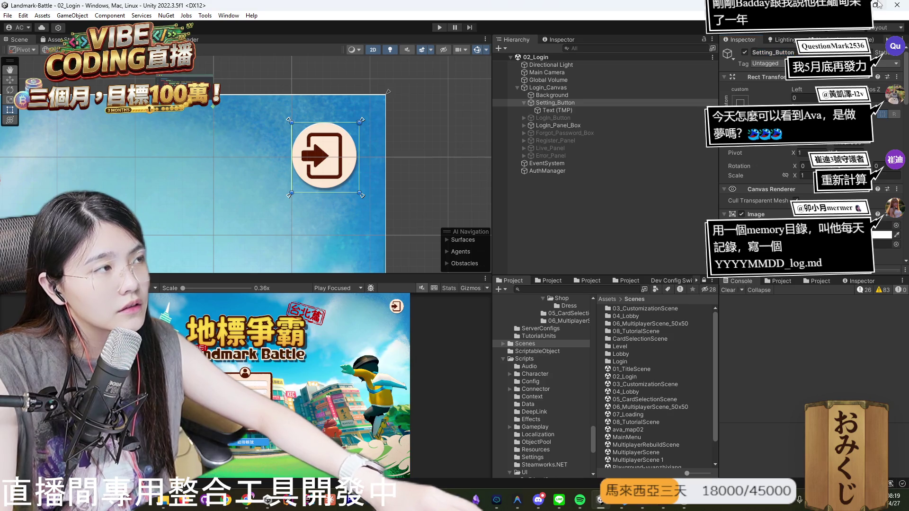
{"action": "key", "text": "alt+Tab"}
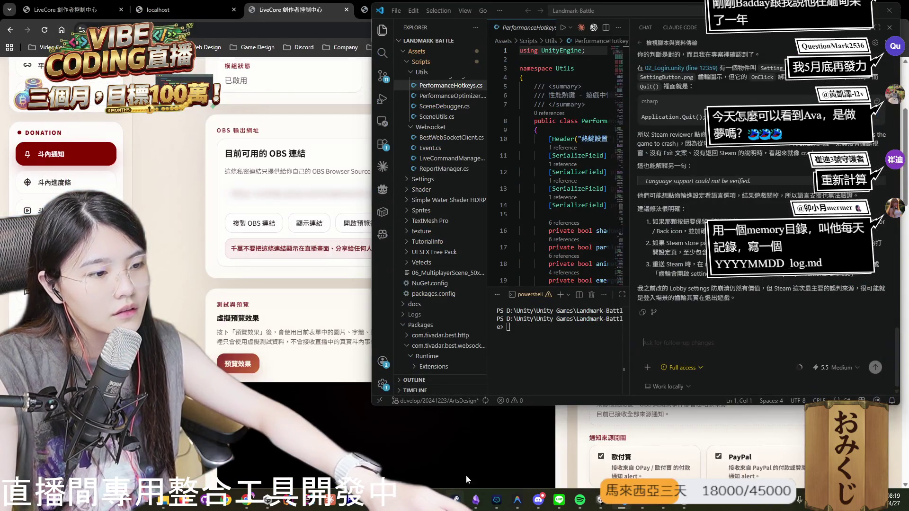
{"action": "left_click", "coordinate": [535, 498]}
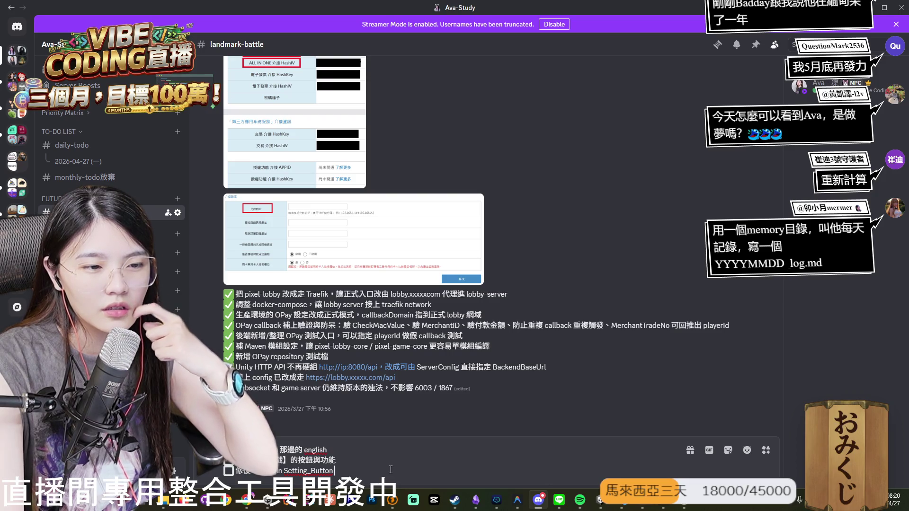
Continue the third to-do so it reads 修復 02_Login Setting_Button 的….
{"action": "type", "text": "的"}
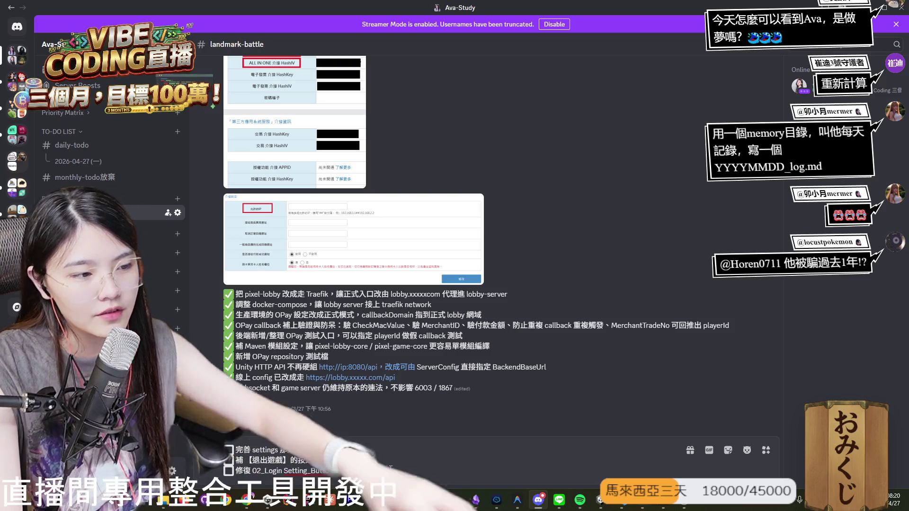
Find the BackToLogin_Button sprite in Unity's shared localized sprites folder.
{"action": "key", "text": "alt+Tab"}
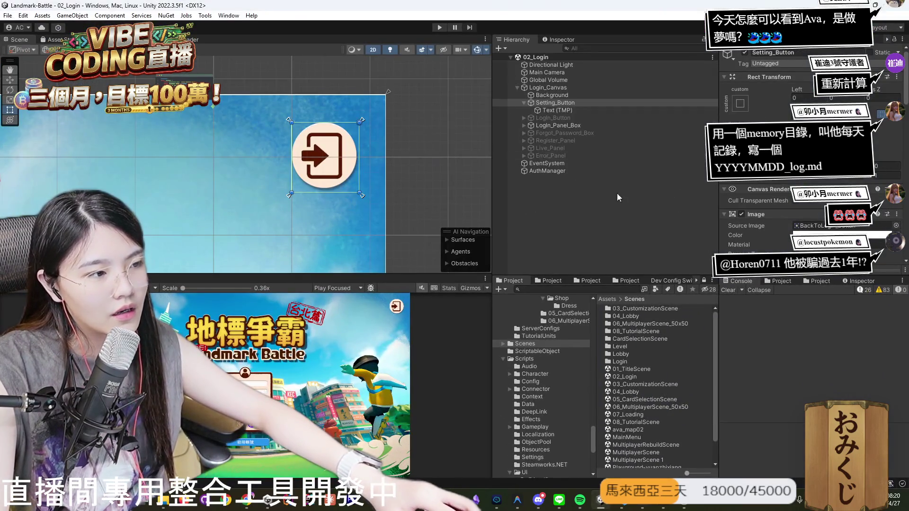
{"action": "scroll", "coordinate": [836, 179], "scroll_direction": "down", "scroll_amount": 3}
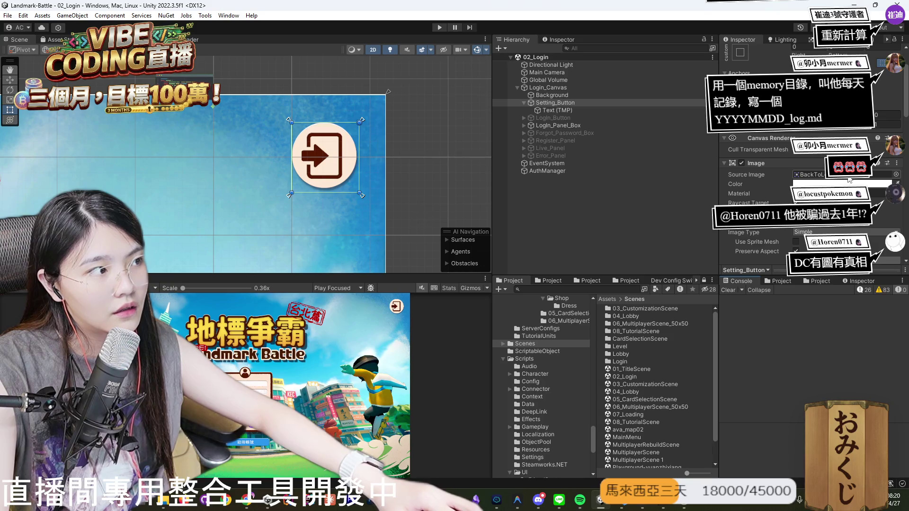
{"action": "scroll", "coordinate": [848, 180], "scroll_direction": "down", "scroll_amount": 12}
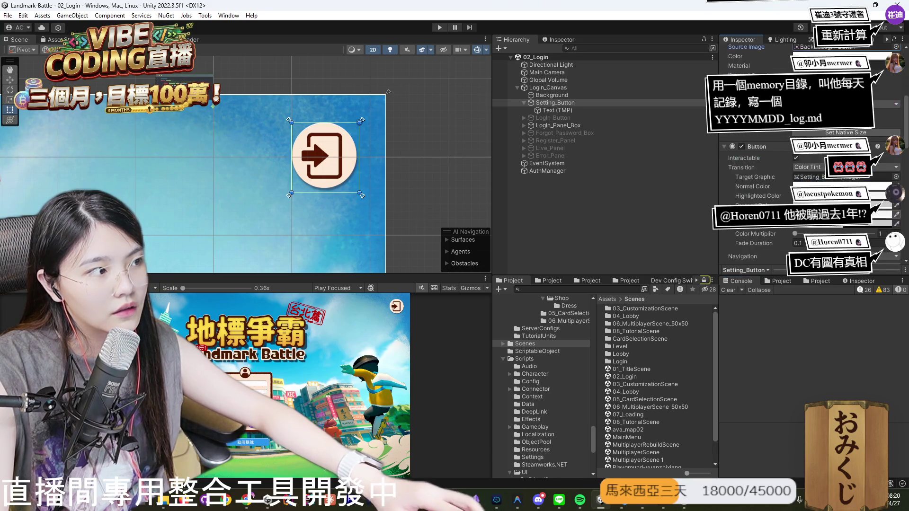
{"action": "left_click", "coordinate": [553, 281]}
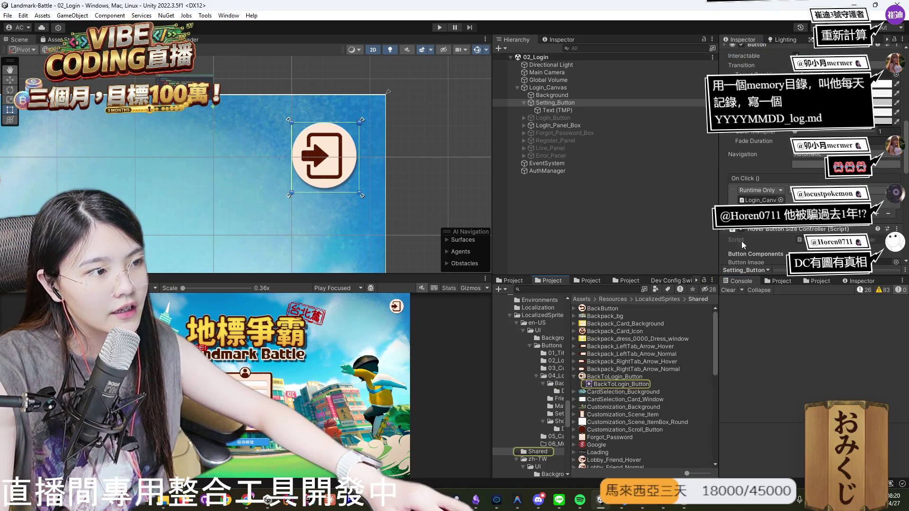
{"action": "left_click", "coordinate": [629, 378]}
{"action": "left_click", "coordinate": [754, 361]}
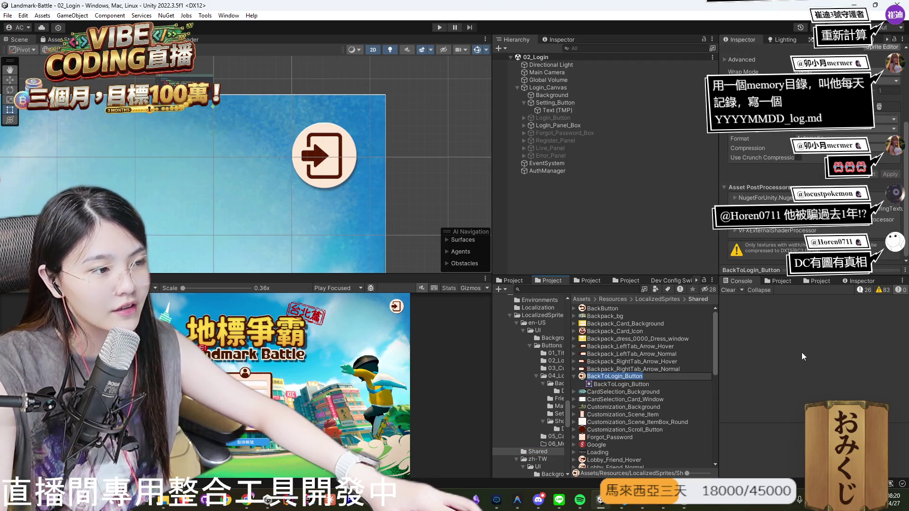
Start a new ✅ checklist line in the Discord draft, then bring Unity forward.
{"action": "left_click", "coordinate": [539, 500]}
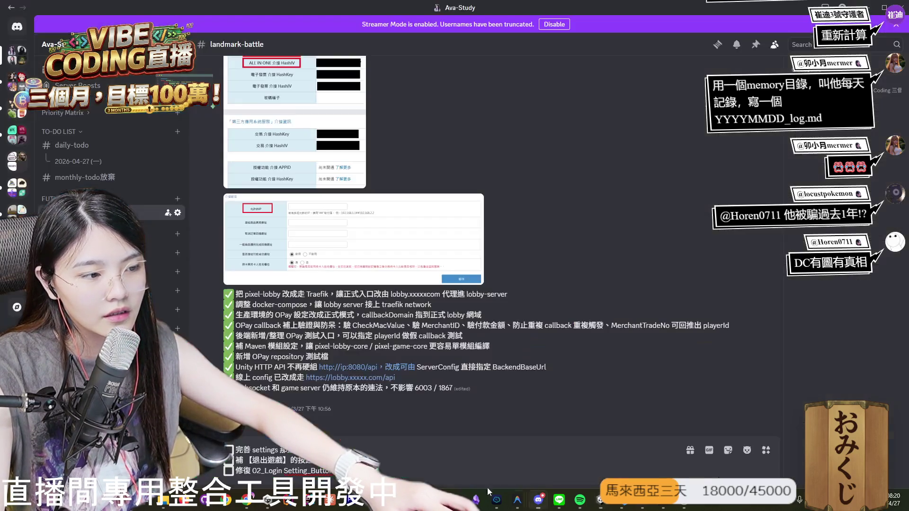
{"action": "key", "text": "shift+Return"}
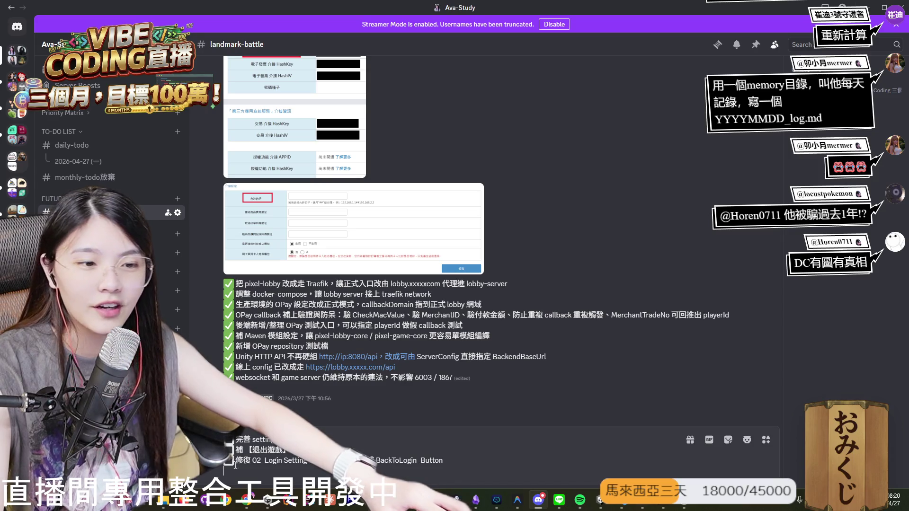
{"action": "type", "text": "✅"}
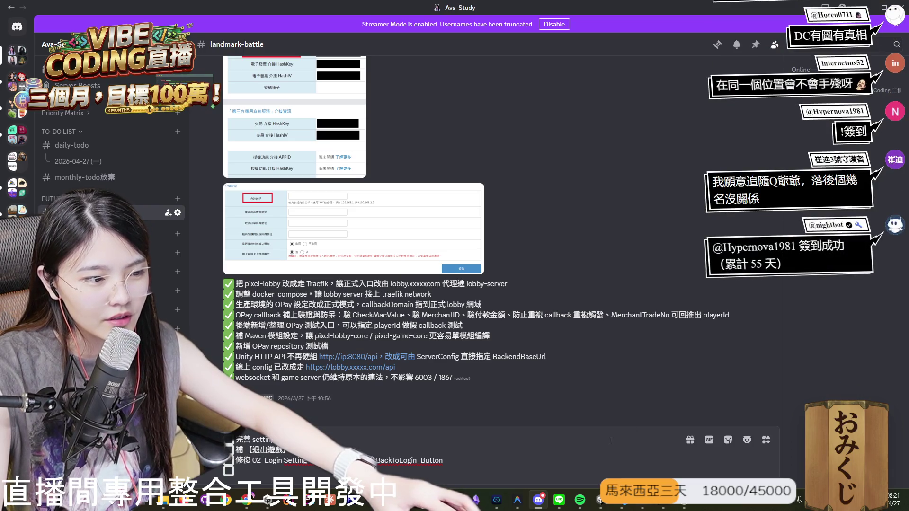
{"action": "left_click", "coordinate": [598, 502]}
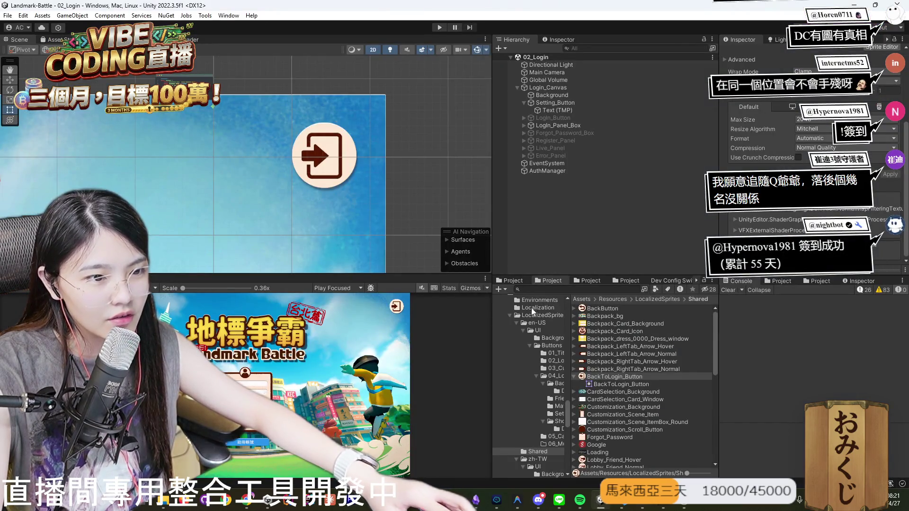
Play 01_TitleScene, press 開始, open the registration form, then restore the editor layout.
{"action": "left_click", "coordinate": [513, 281]}
{"action": "double_click", "coordinate": [631, 369]}
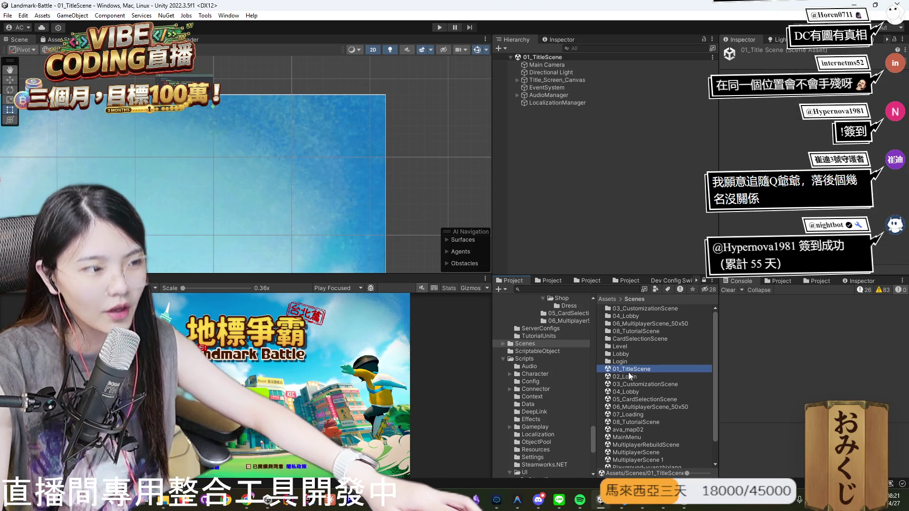
{"action": "left_click", "coordinate": [438, 28]}
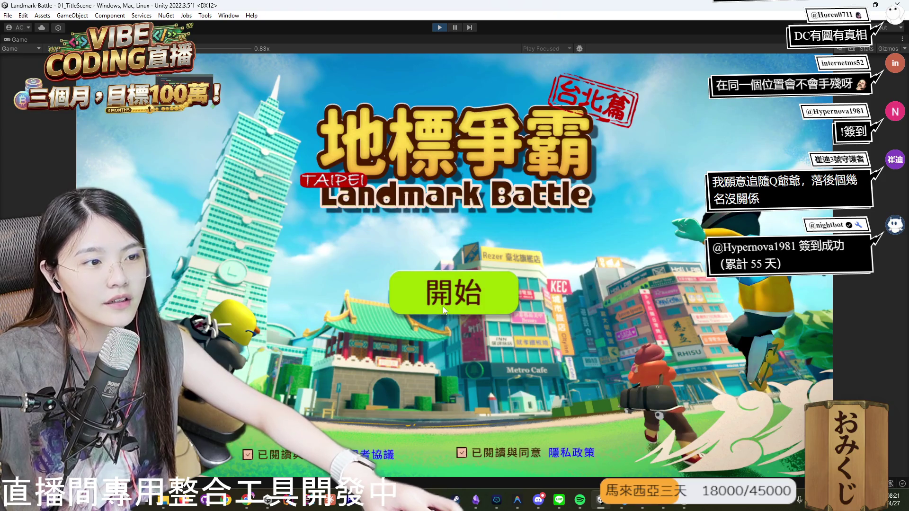
{"action": "left_click", "coordinate": [444, 310]}
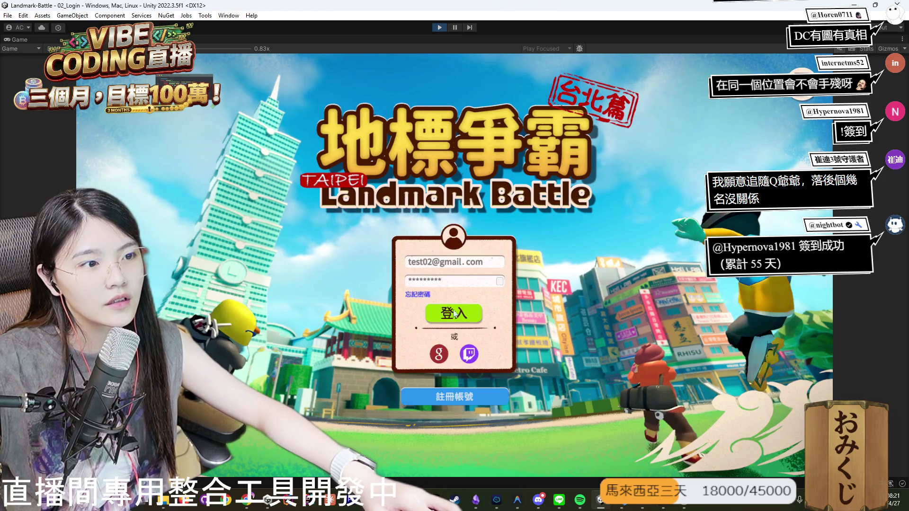
{"action": "left_click", "coordinate": [456, 399]}
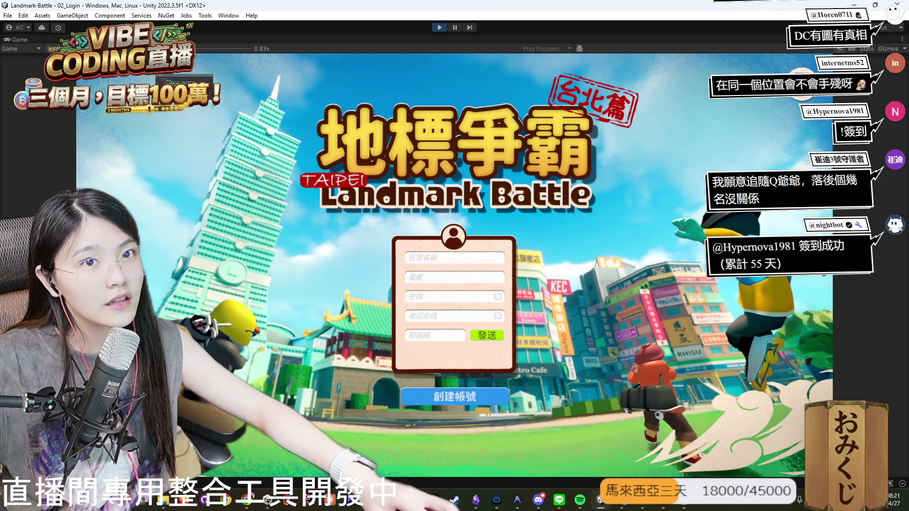
{"action": "double_click", "coordinate": [18, 41]}
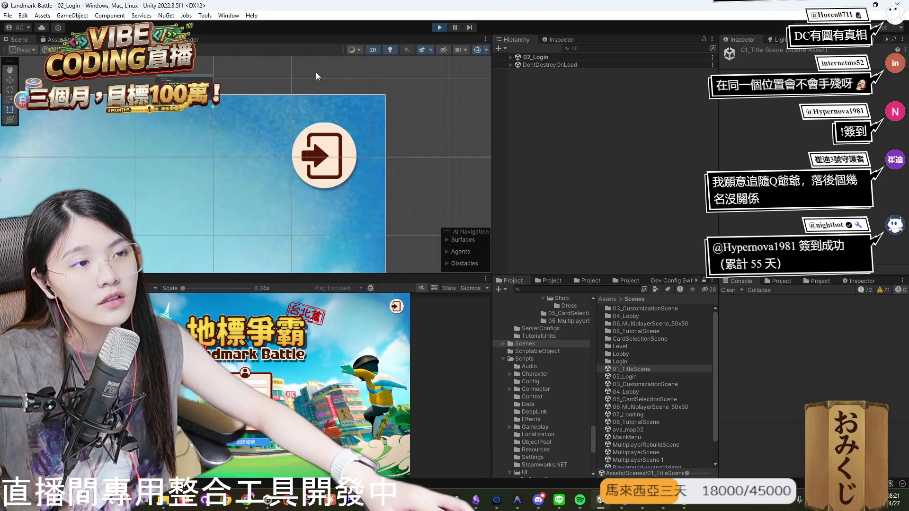
Select Login_Button, test the in-game login icon, and stop Play mode.
{"action": "left_click", "coordinate": [580, 110]}
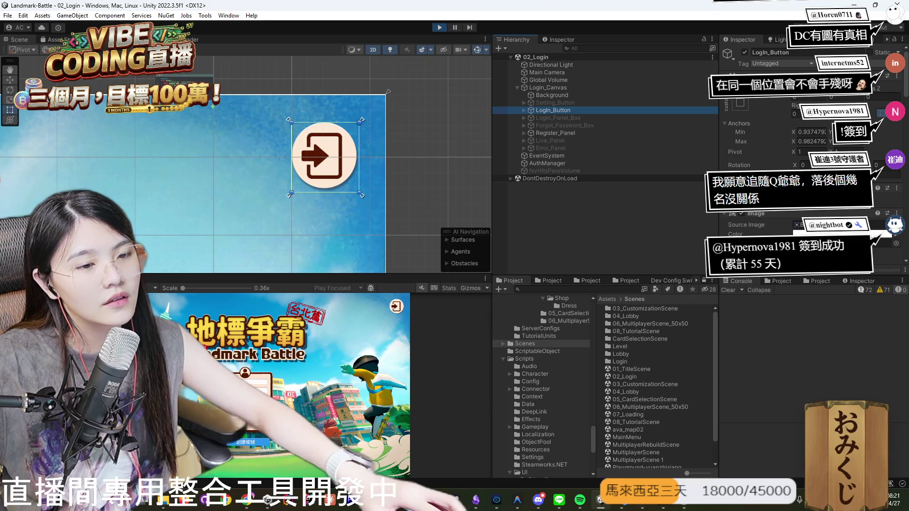
{"action": "left_click", "coordinate": [394, 309]}
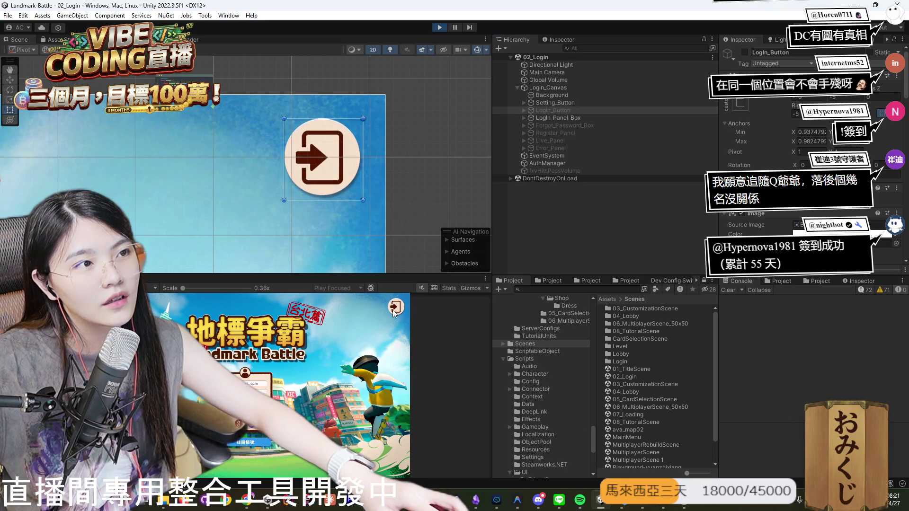
{"action": "key", "text": "ctrl+p"}
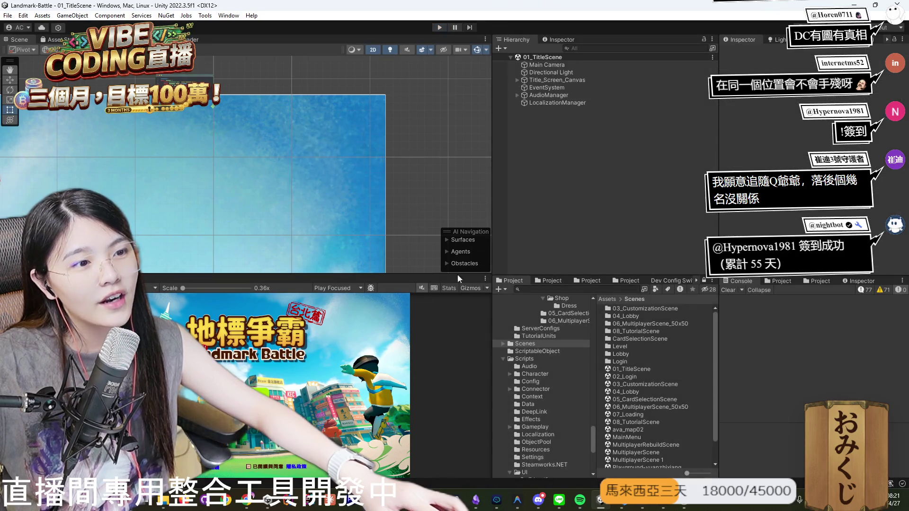
In 02_Login, give Login_Button the BackButton sprite for its image and hover, then play.
{"action": "double_click", "coordinate": [630, 378]}
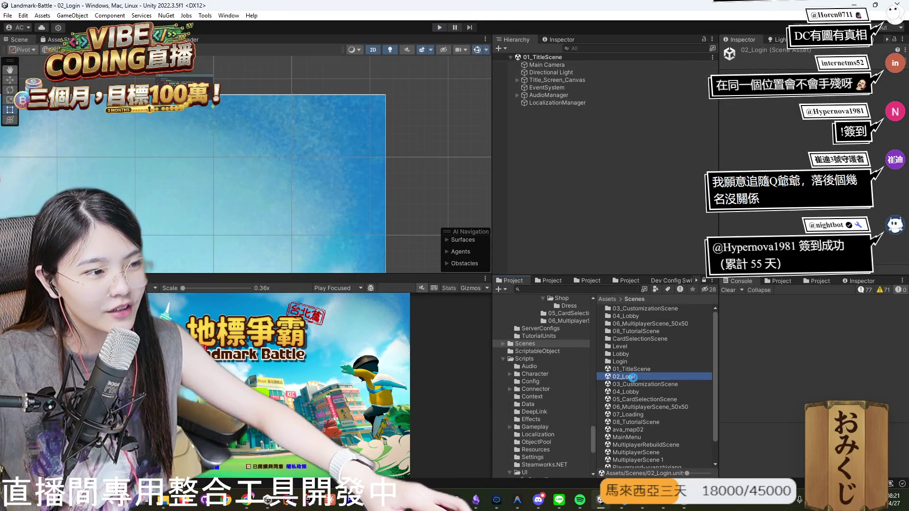
{"action": "left_click", "coordinate": [517, 88]}
{"action": "left_click", "coordinate": [550, 103]}
{"action": "left_click", "coordinate": [555, 111]}
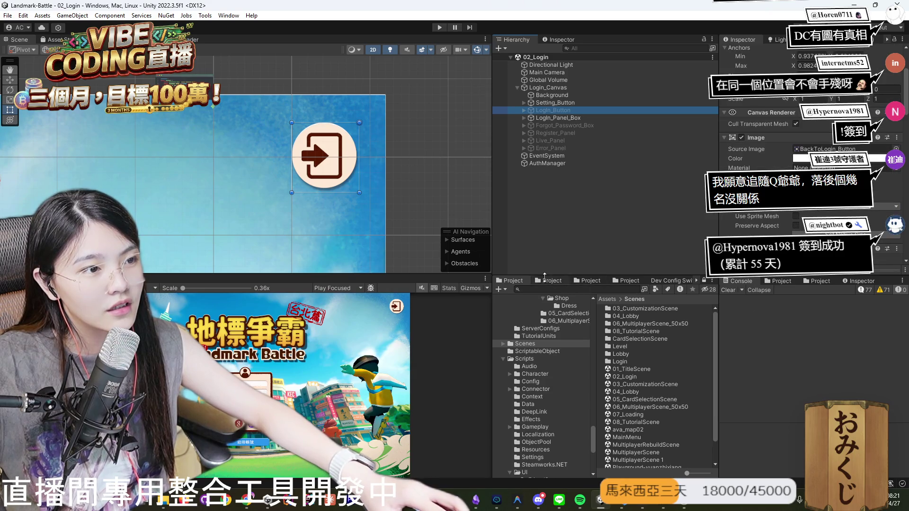
{"action": "left_click", "coordinate": [548, 281]}
{"action": "left_click_drag", "start_coordinate": [599, 309], "coordinate": [824, 149]}
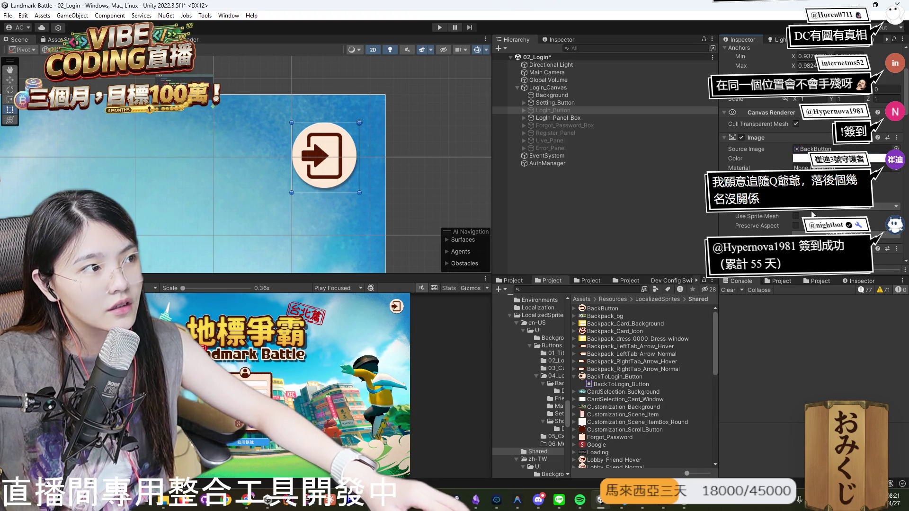
{"action": "scroll", "coordinate": [814, 214], "scroll_direction": "down", "scroll_amount": 10}
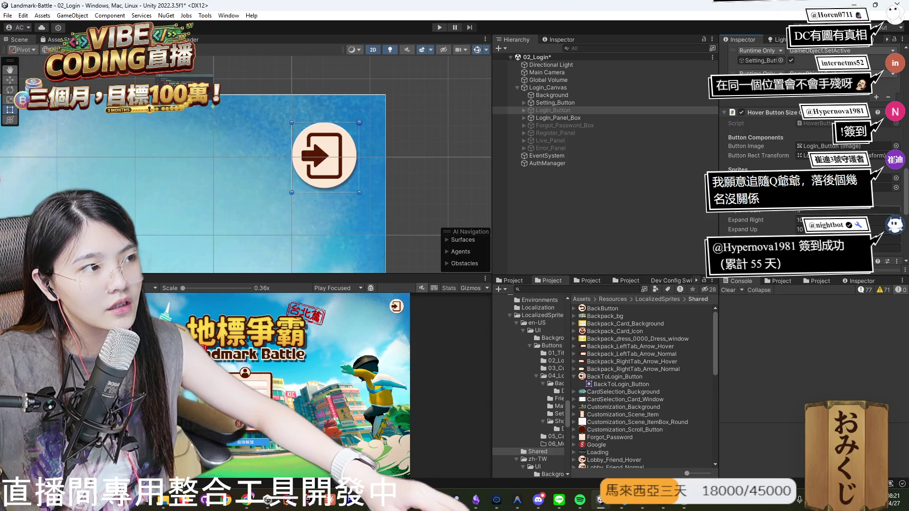
{"action": "mouse_move", "coordinate": [607, 309]}
{"action": "left_mouse_down"}
{"action": "mouse_move", "coordinate": [867, 157]}
{"action": "mouse_move", "coordinate": [886, 182]}
{"action": "left_mouse_up"}
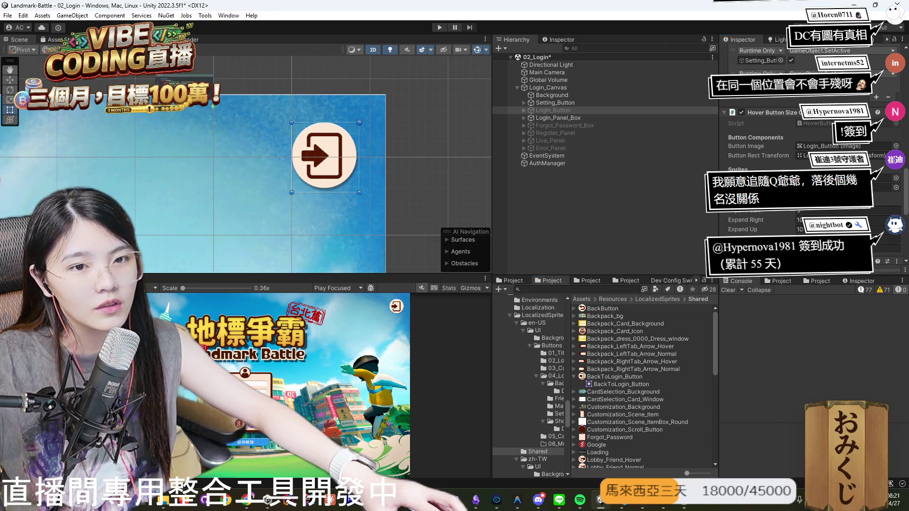
{"action": "left_click", "coordinate": [440, 27]}
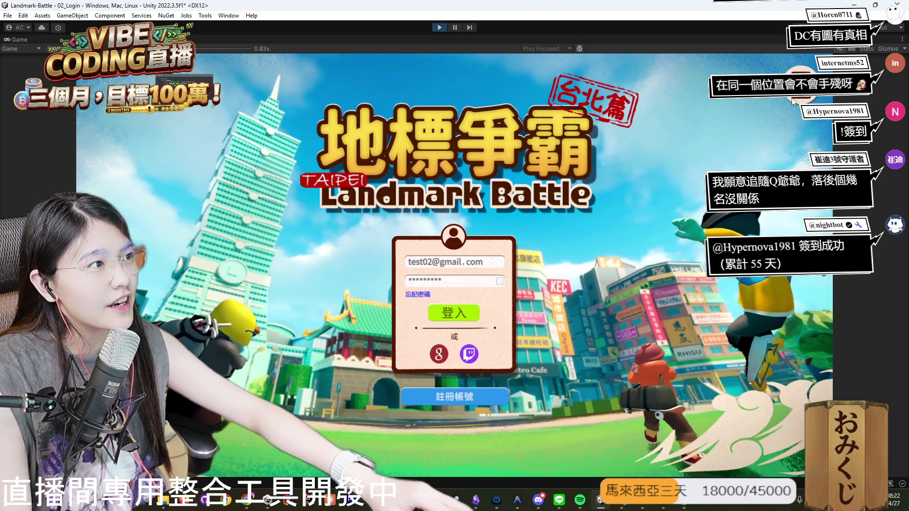
Enlarge the Unity window and toggle between the registration and login forms in play mode.
{"action": "left_click_drag", "start_coordinate": [624, 3], "coordinate": [625, 27]}
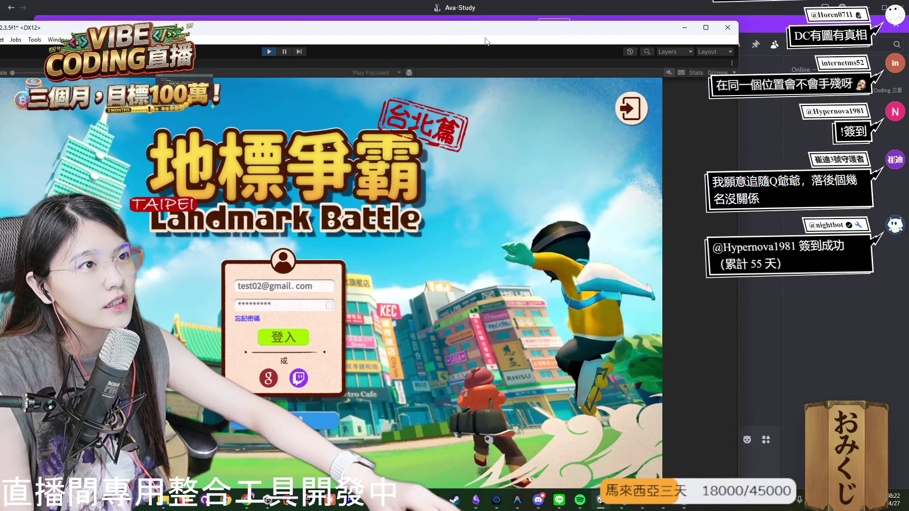
{"action": "left_click_drag", "start_coordinate": [485, 30], "coordinate": [508, 17]}
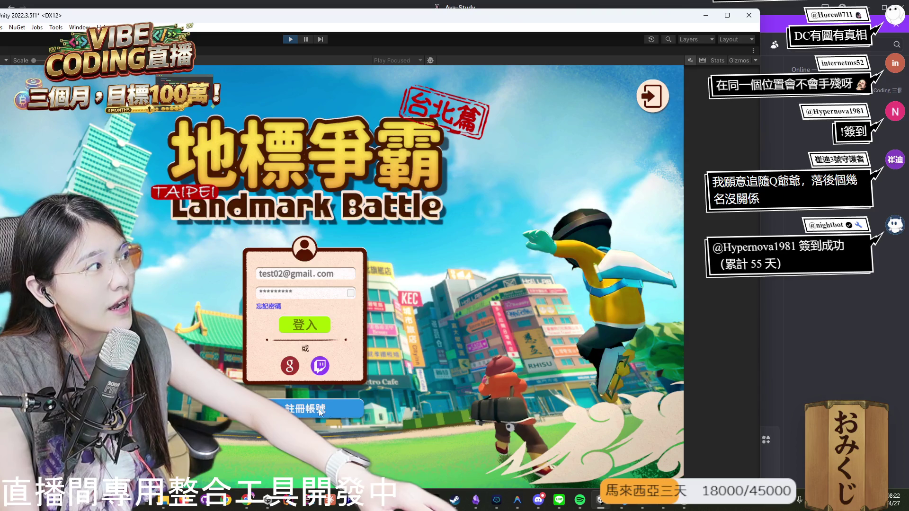
{"action": "double_click", "coordinate": [471, 18]}
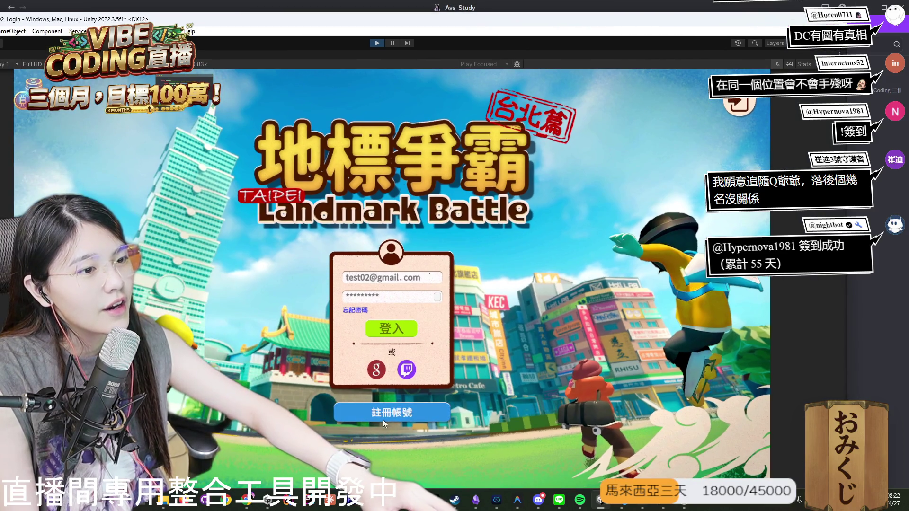
{"action": "left_click", "coordinate": [407, 414]}
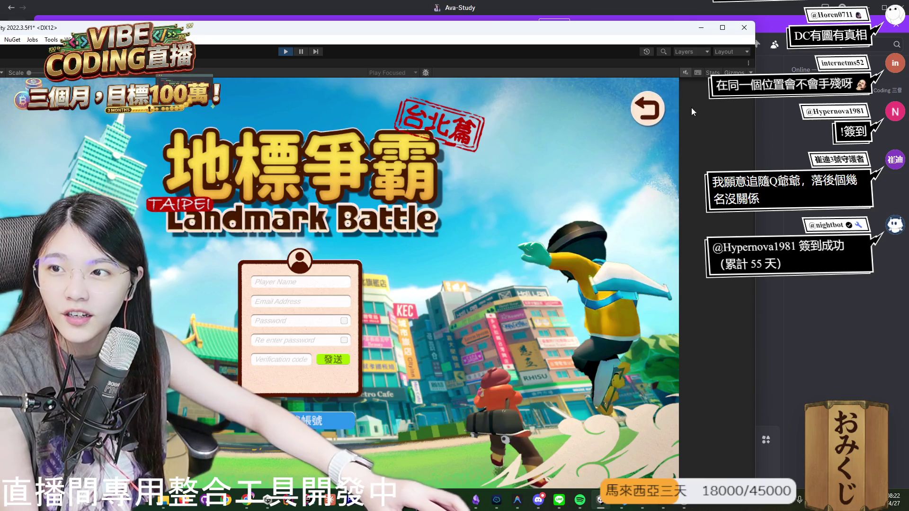
{"action": "left_click", "coordinate": [647, 111]}
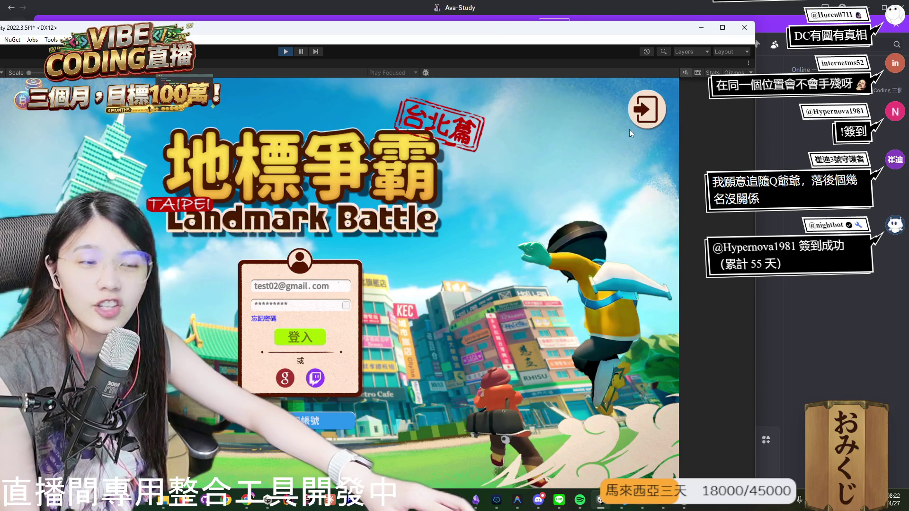
{"action": "left_click", "coordinate": [632, 131]}
{"action": "left_click", "coordinate": [635, 133]}
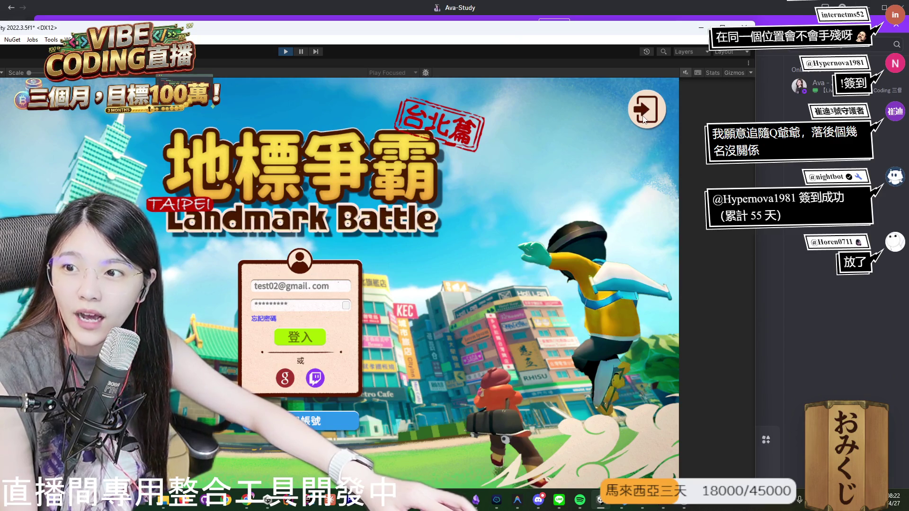
Remove the Setting_Button to-do and write one about showing the mouse after the tutorial.
{"action": "key", "text": "alt+Tab"}
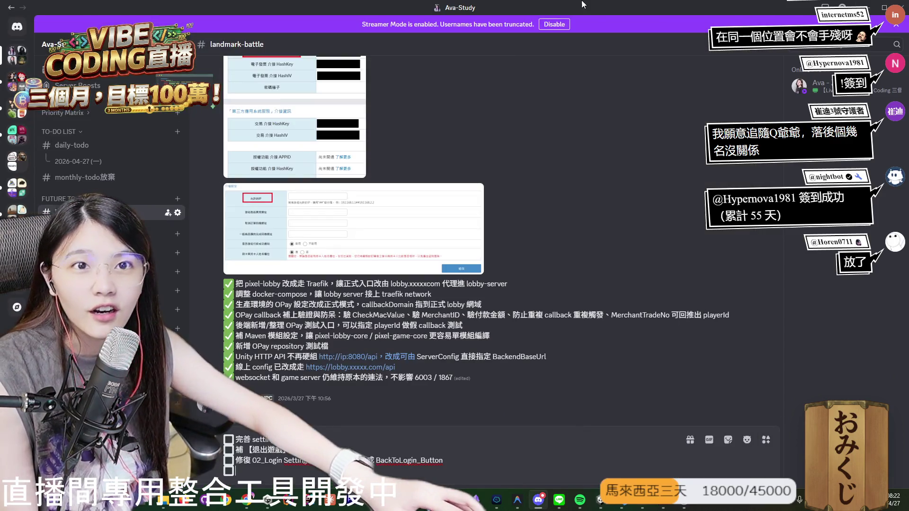
{"action": "key", "text": "alt+Tab"}
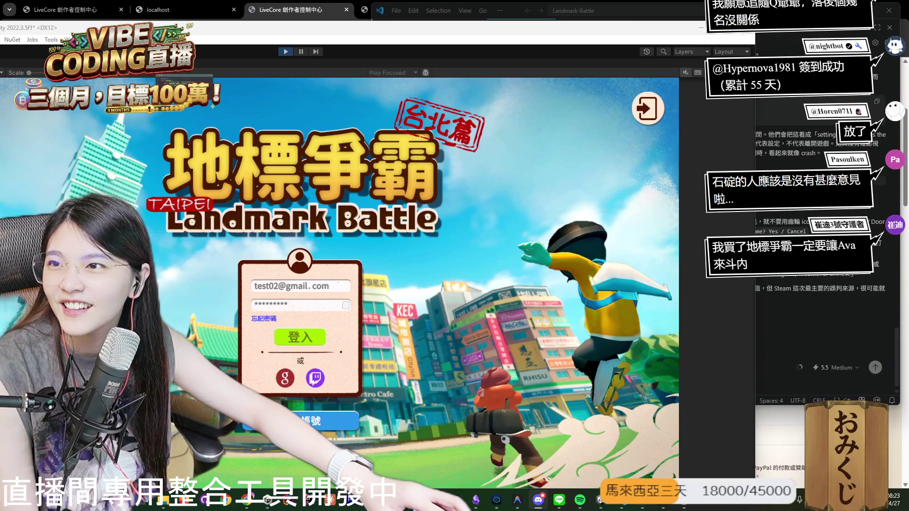
{"action": "key", "text": "alt+Tab"}
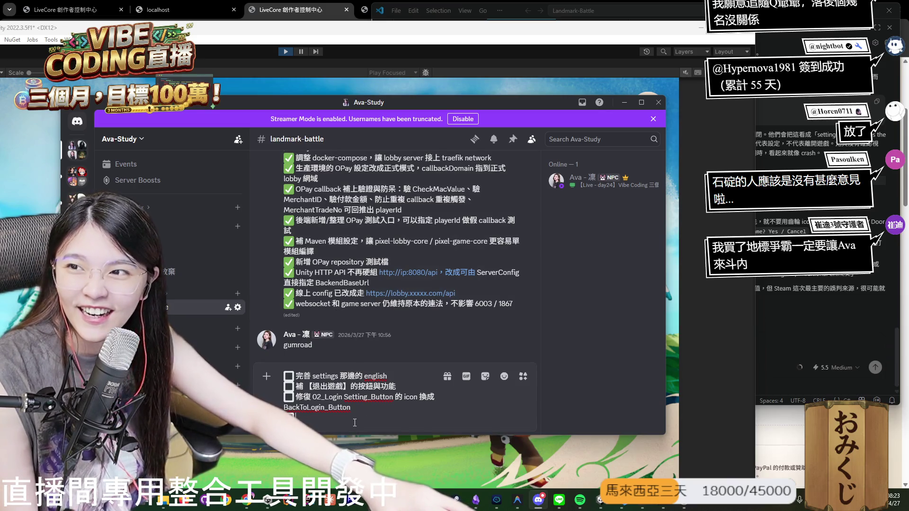
{"action": "key", "text": "ctrl+z"}
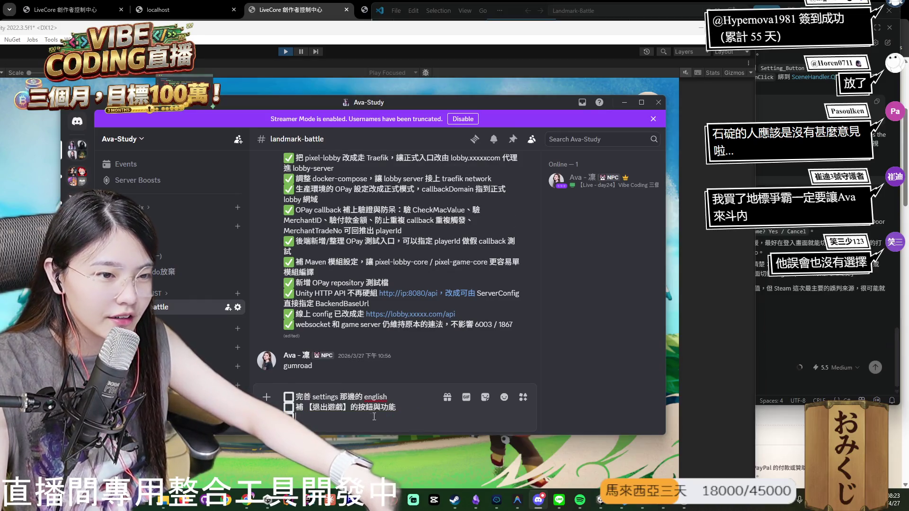
{"action": "type", "text": "新手ㄐ一ㄠ"}
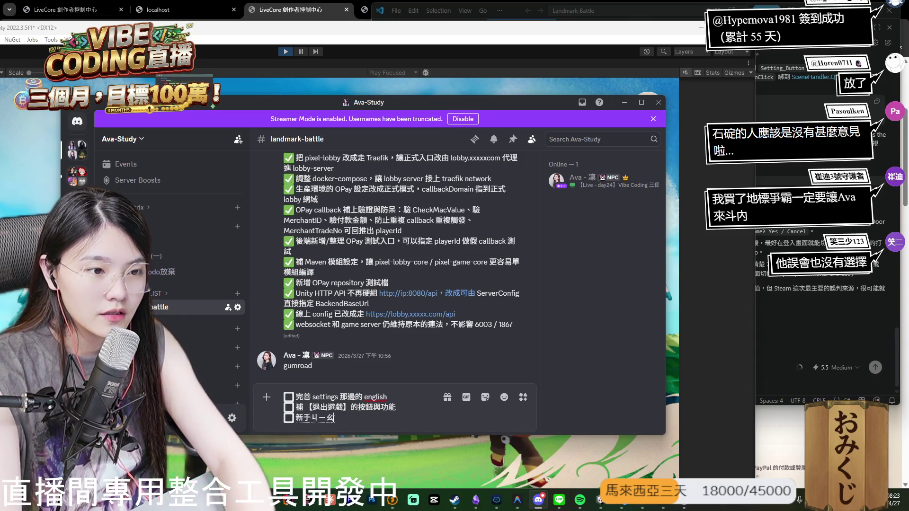
{"action": "type", "text": "結束之後，"}
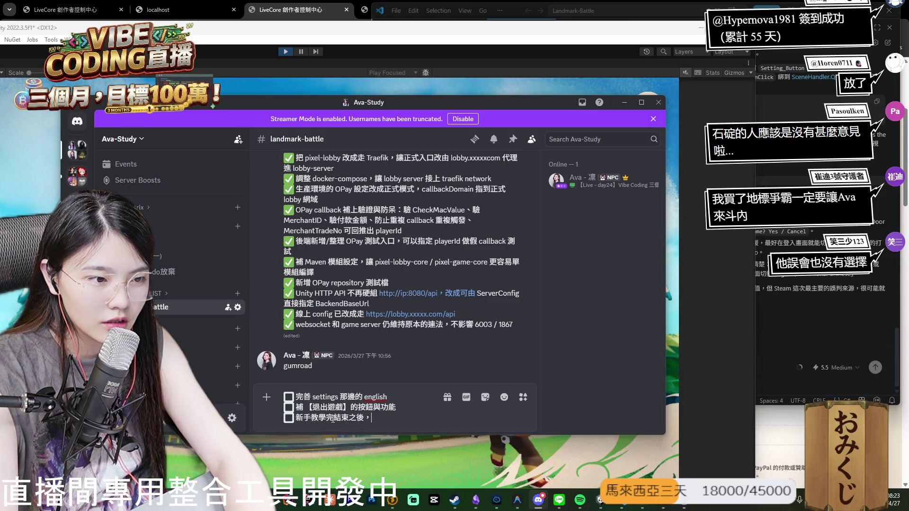
{"action": "type", "text": "華"}
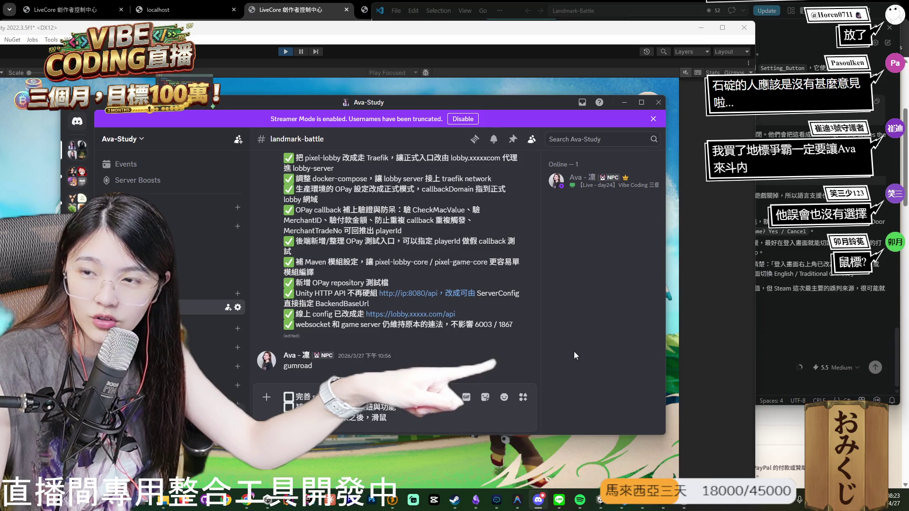
{"action": "type", "text": "數"}
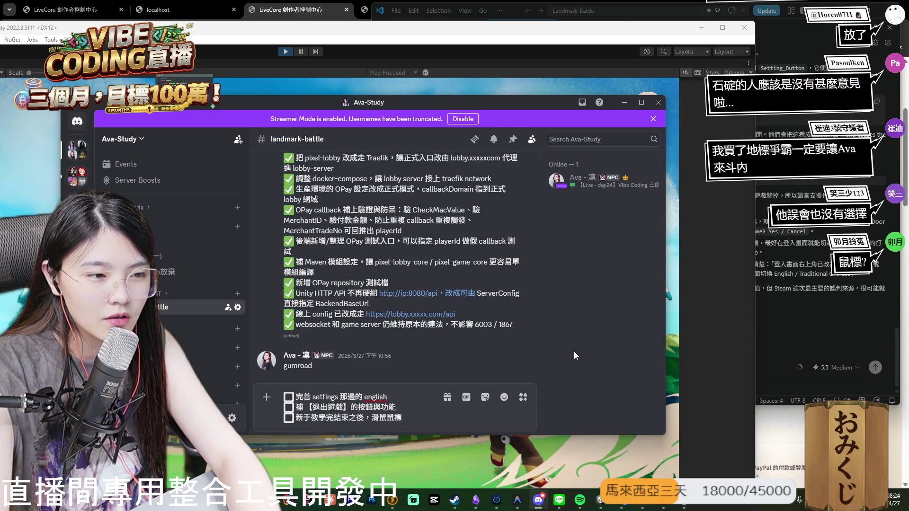
{"action": "type", "text": "險"}
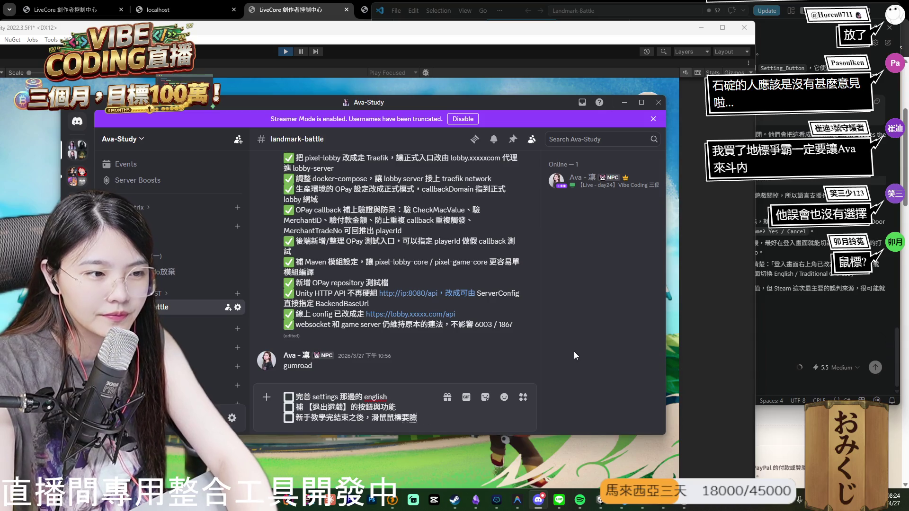
{"action": "key", "text": "BackSpace"}
{"action": "type", "text": "顯示出來"}
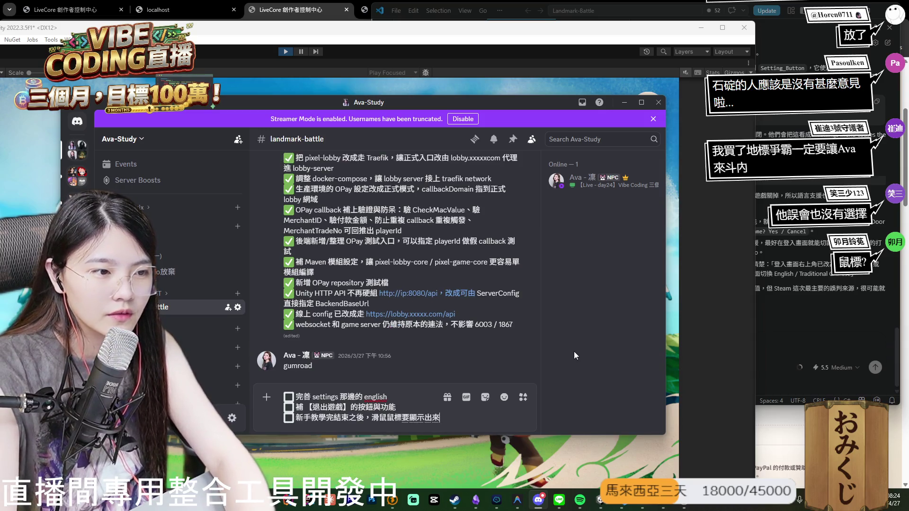
{"action": "type", "text": "，然"}
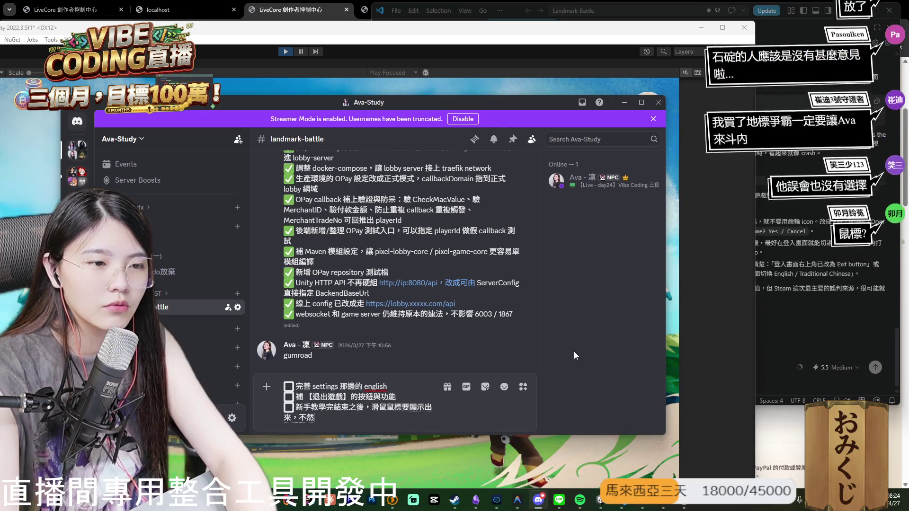
{"action": "type", "text": " UI按不到"}
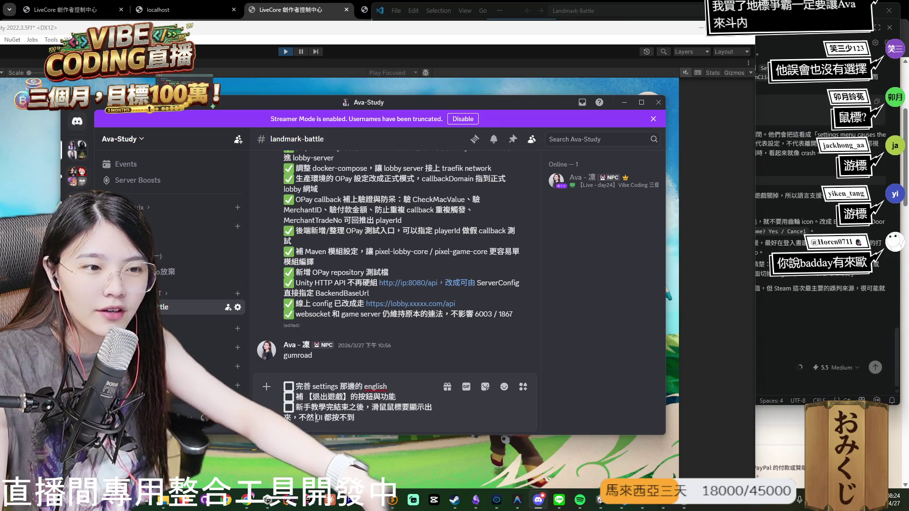
{"action": "type", "text": "游"}
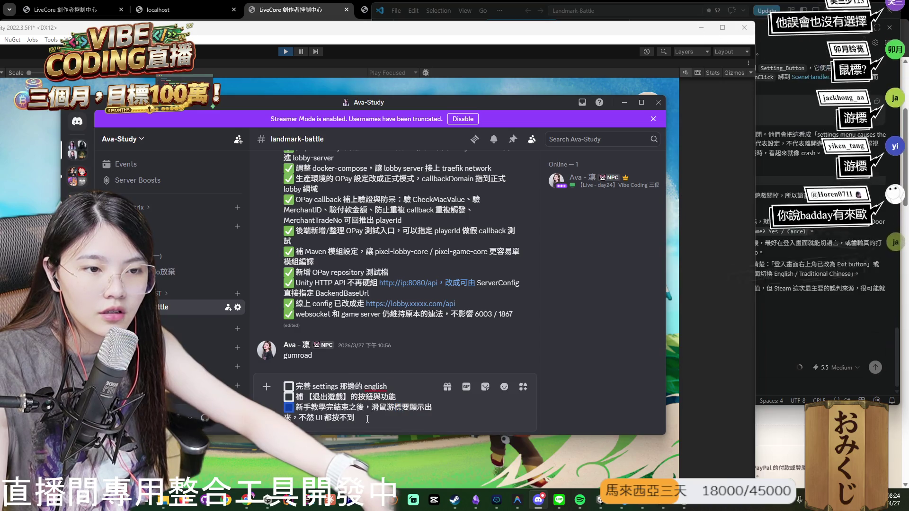
Append 在 settings to the exit-game to-do and delete the empty last checkbox line.
{"action": "key", "text": "ctrl+c"}
{"action": "left_click", "coordinate": [367, 419]}
{"action": "key", "text": "shift+Return"}
{"action": "key", "text": "ctrl+v"}
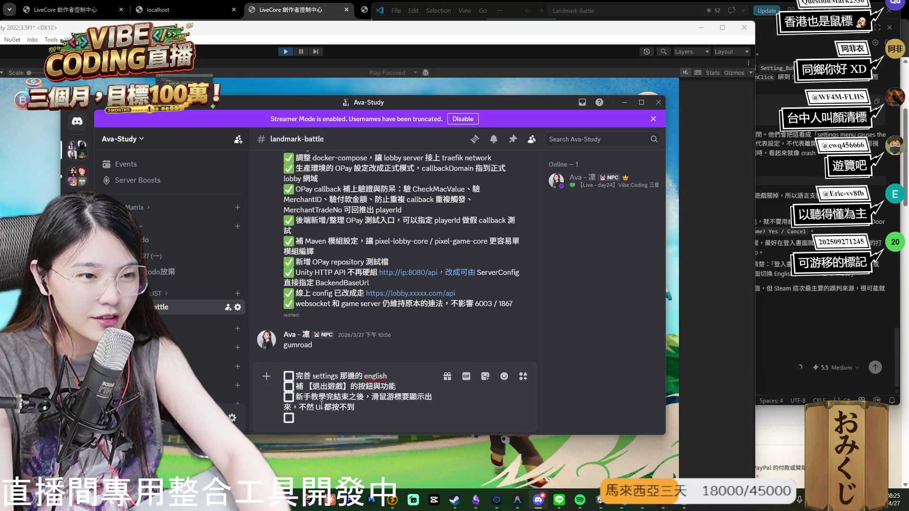
{"action": "left_click", "coordinate": [400, 387]}
{"action": "type", "text": "在 settings"}
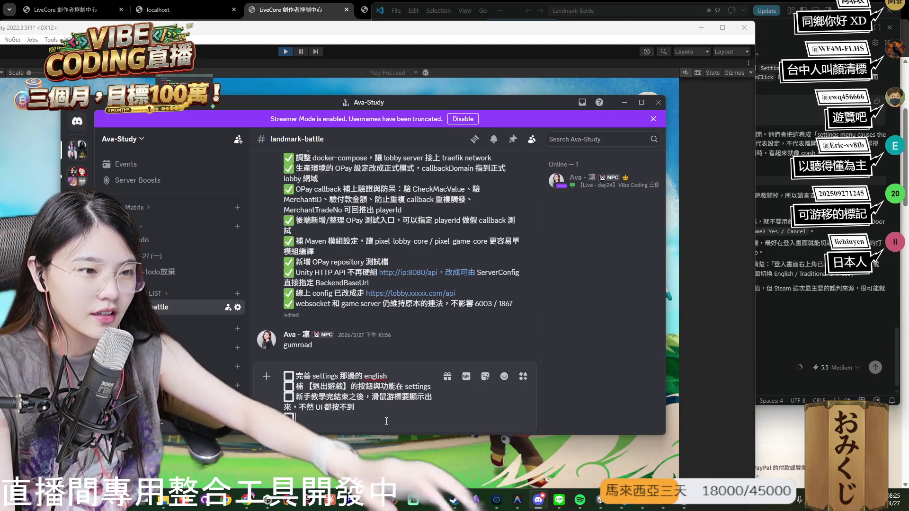
{"action": "left_click", "coordinate": [386, 421]}
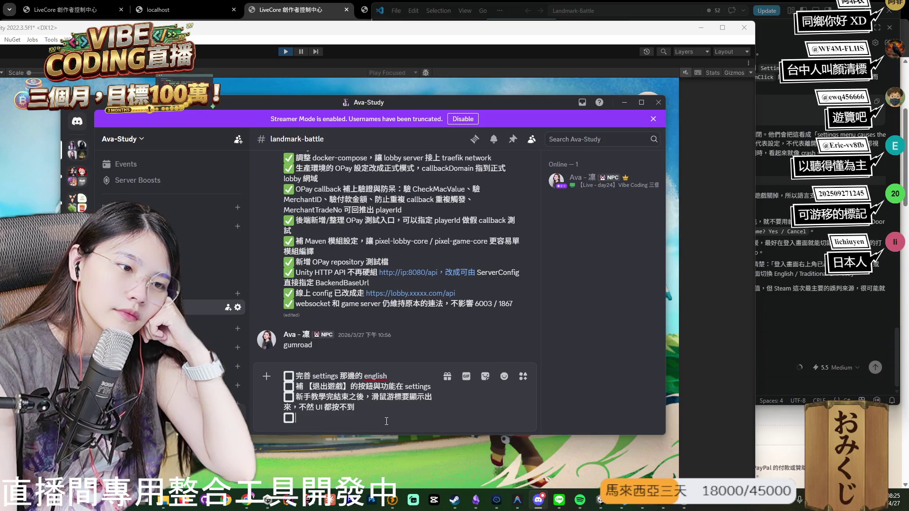
{"action": "key", "text": "BackSpace"}
{"action": "key", "text": "BackSpace"}
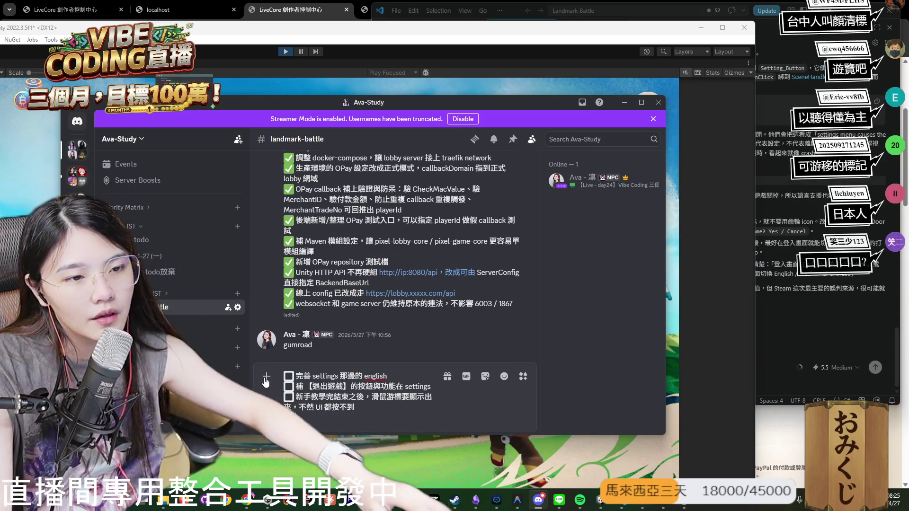
Insert a checkbox to-do after the first: 大廳選項上方 - English 圖片需要更換.
{"action": "left_click_drag", "start_coordinate": [283, 376], "coordinate": [296, 379]}
{"action": "key", "text": "ctrl+c"}
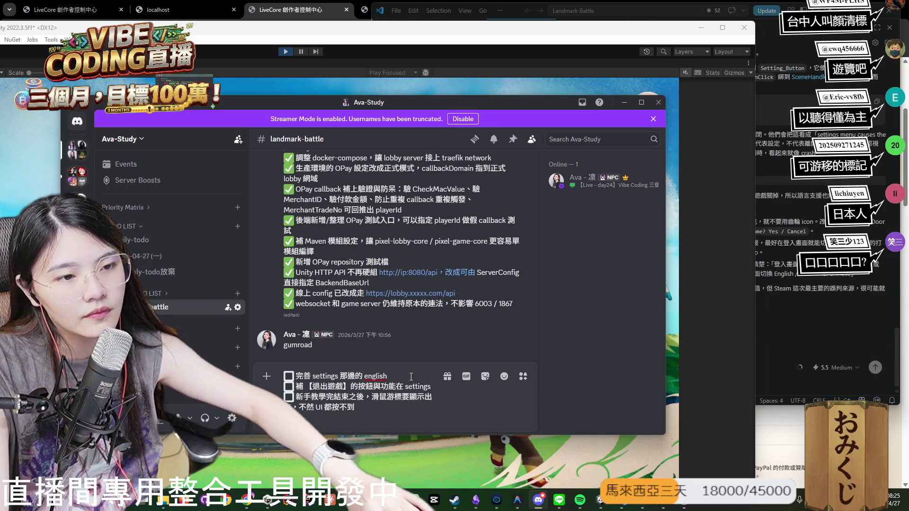
{"action": "left_click", "coordinate": [411, 376]}
{"action": "key", "text": "shift+Return"}
{"action": "key", "text": "ctrl+v"}
{"action": "type", "text": "ㄉㄚ廳"}
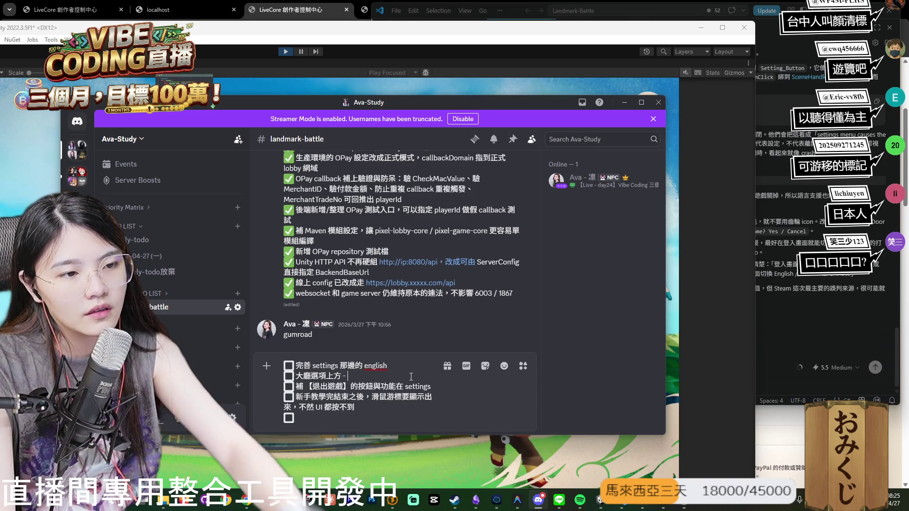
{"action": "type", "text": "- English 圖"}
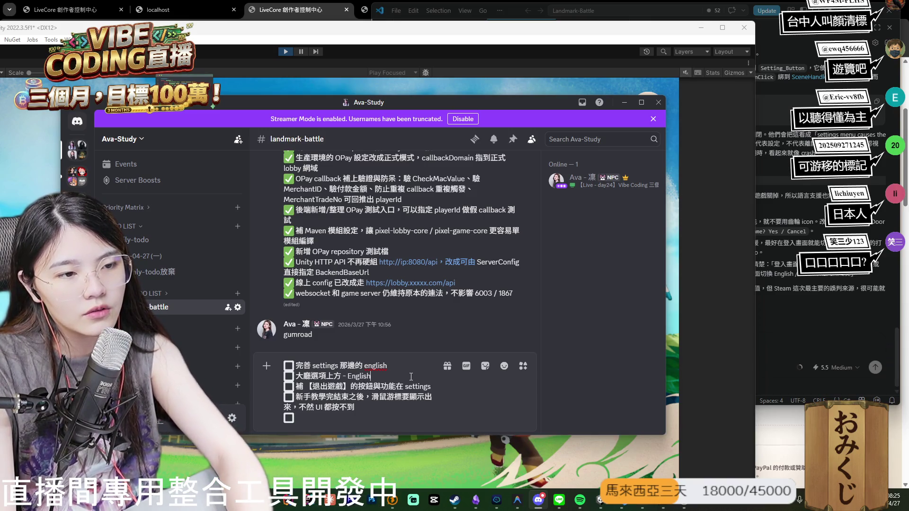
{"action": "type", "text": "片需要更換"}
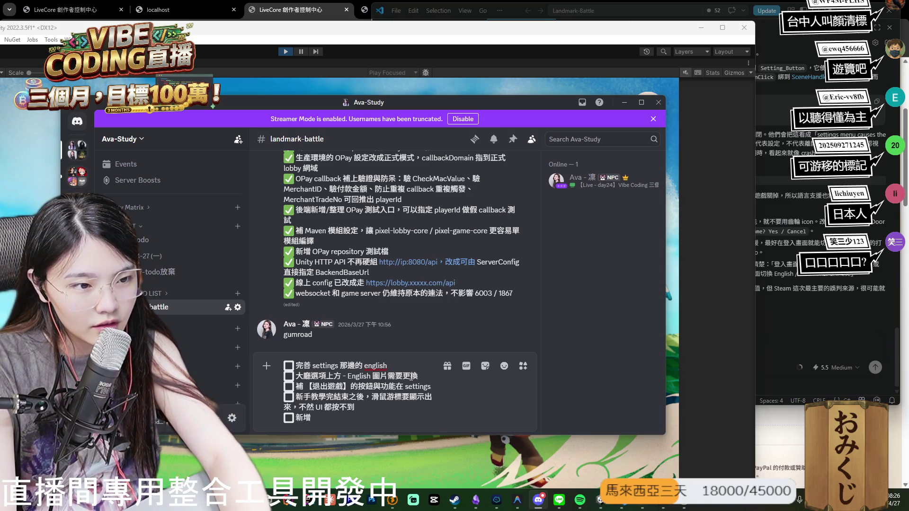
Add the to-do 新增 - 簡體中文 and start a new line below it.
{"action": "type", "text": "- 檢體"}
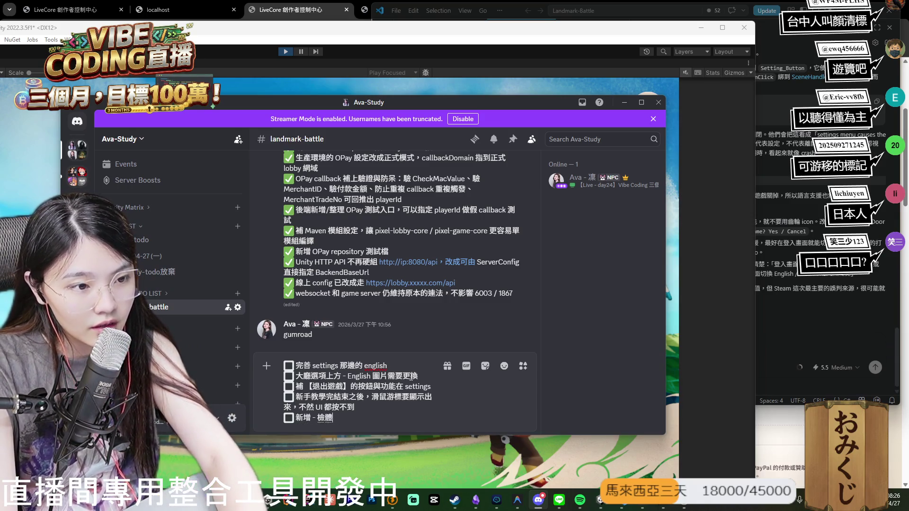
{"action": "key", "text": "Return"}
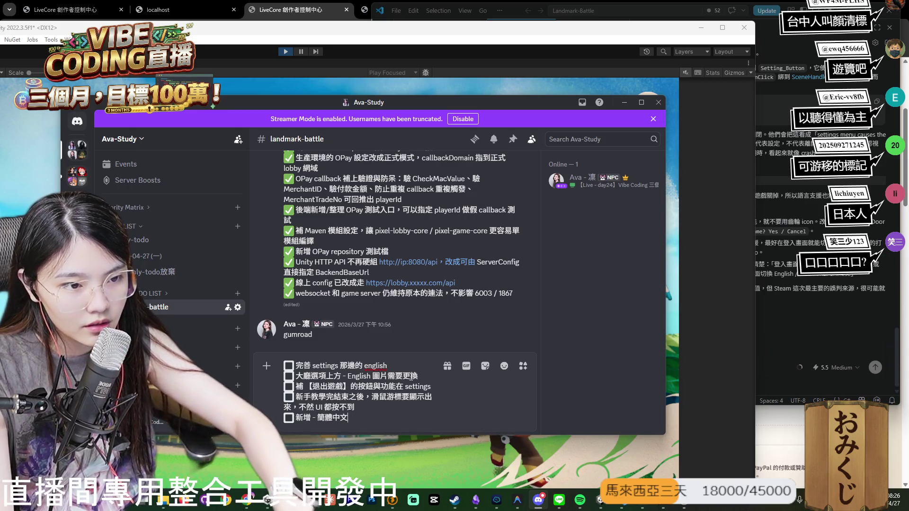
{"action": "key", "text": "shift+Return"}
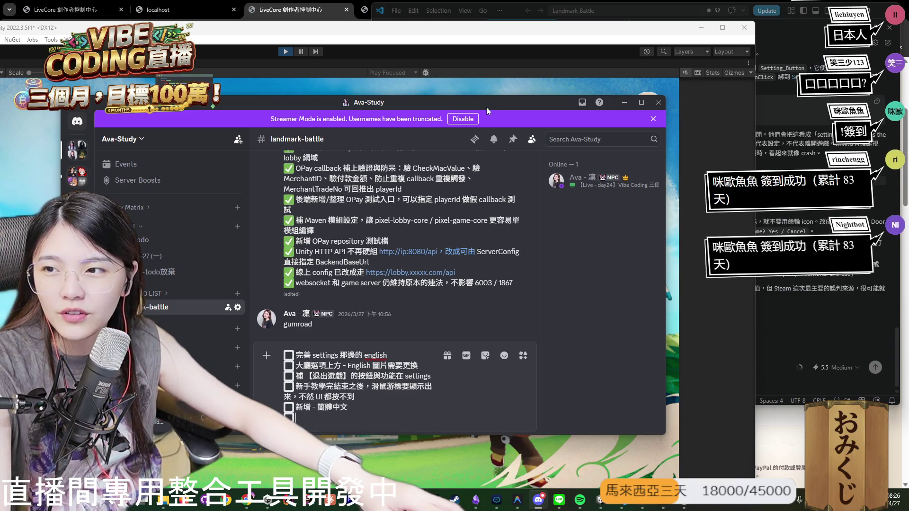
Stop the game, restore the editor layout, and reopen 01_TitleScene, confirming the prompt.
{"action": "key", "text": "alt+Tab"}
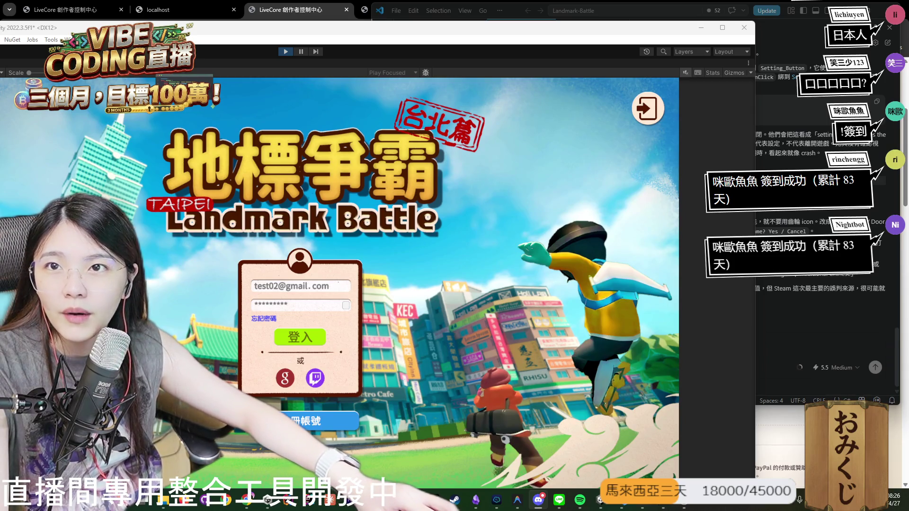
{"action": "double_click", "coordinate": [666, 28]}
{"action": "left_click", "coordinate": [439, 27]}
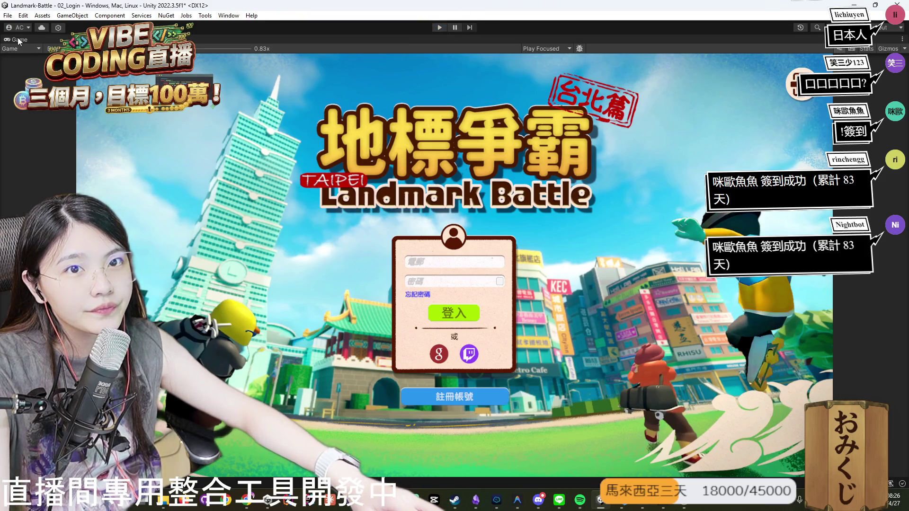
{"action": "double_click", "coordinate": [18, 37]}
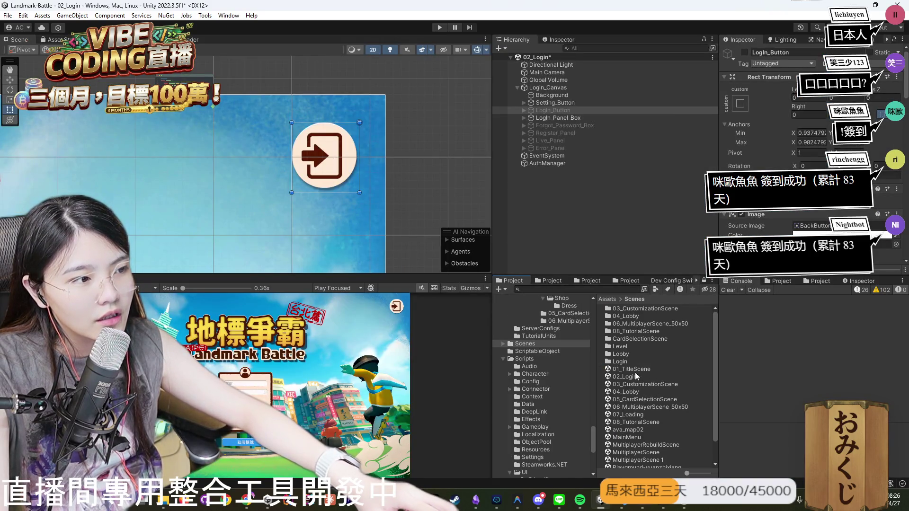
{"action": "double_click", "coordinate": [636, 372]}
{"action": "left_click", "coordinate": [448, 269]}
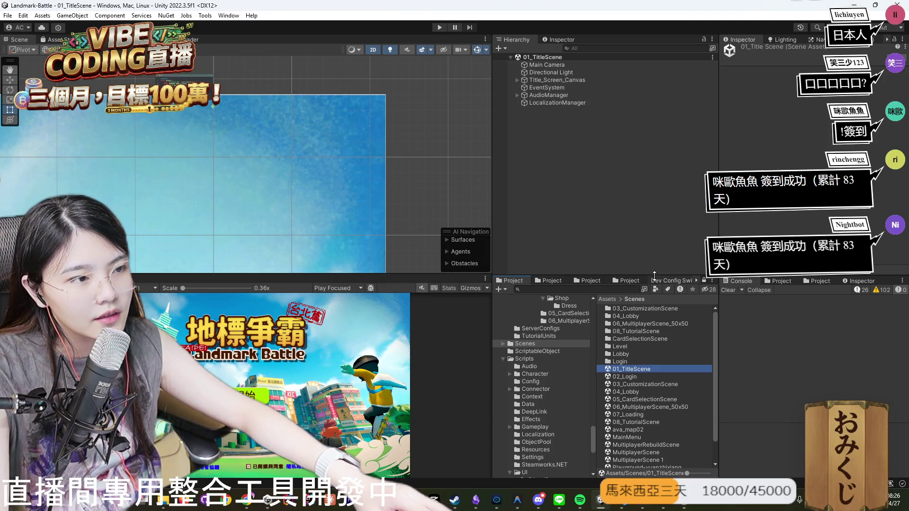
Switch the development config to test02Config and maximize the Game view.
{"action": "left_click", "coordinate": [672, 280]}
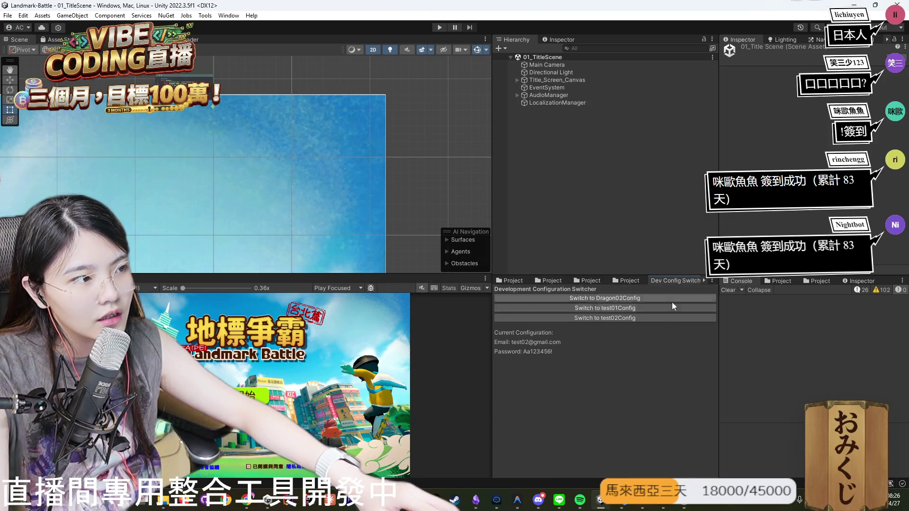
{"action": "left_click", "coordinate": [595, 317]}
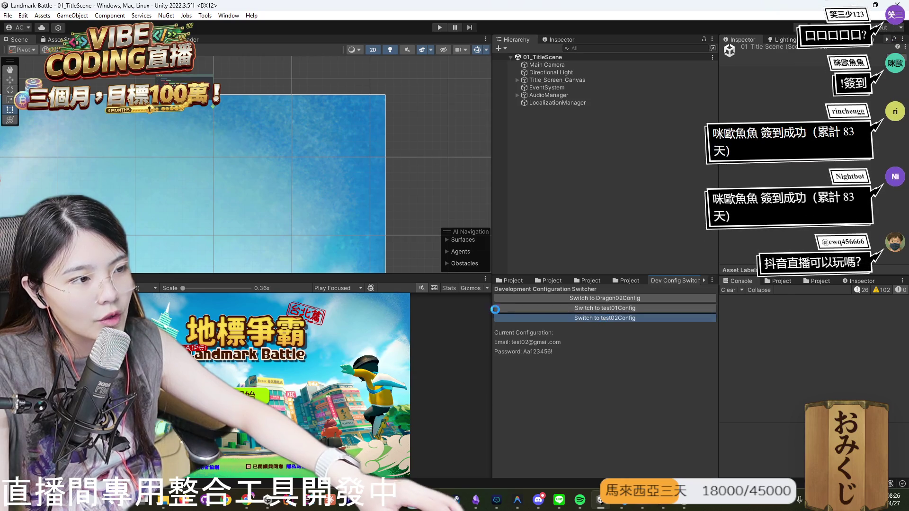
{"action": "key", "text": "shift+space"}
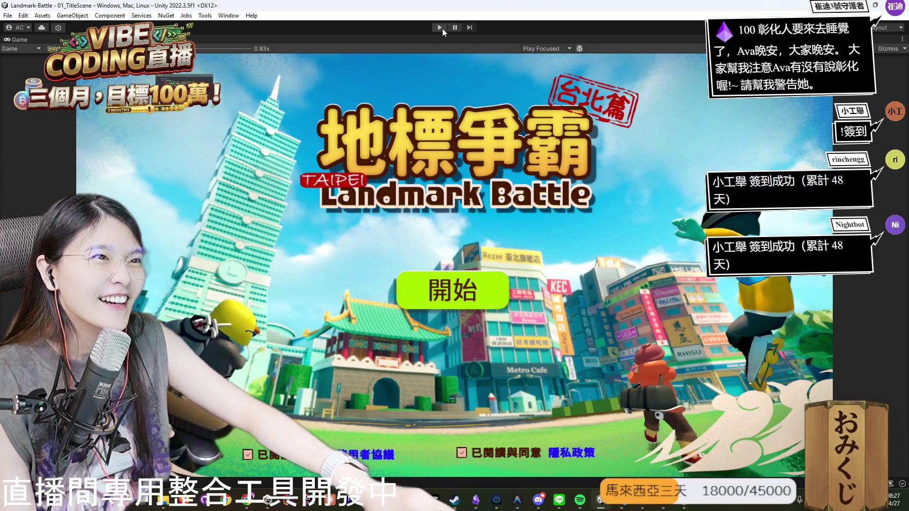
Play the game, log in with the test account, and advance to the chat skill commands 5–8 hint.
{"action": "left_click", "coordinate": [441, 28]}
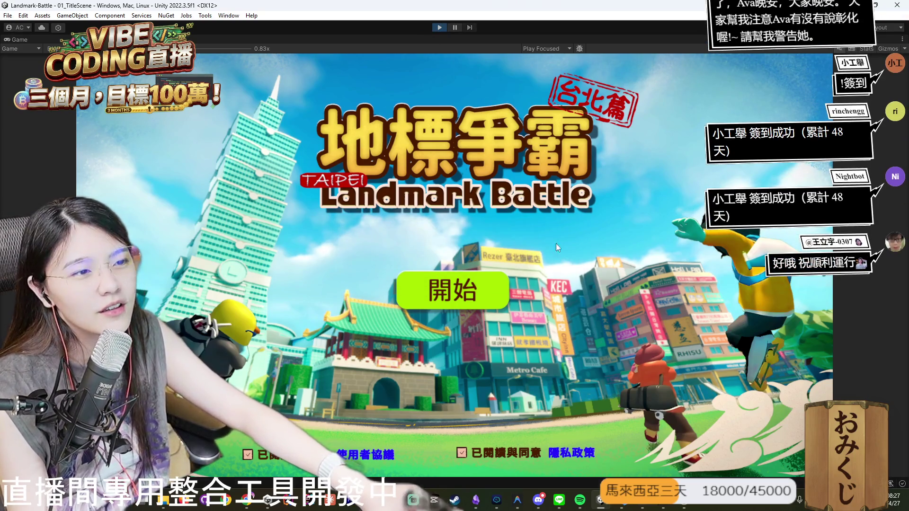
{"action": "left_click", "coordinate": [494, 278]}
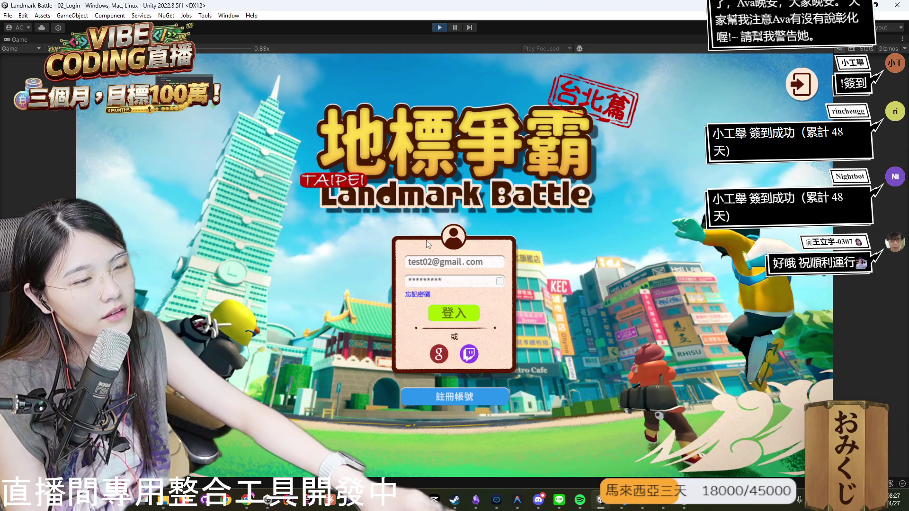
{"action": "left_click", "coordinate": [465, 313]}
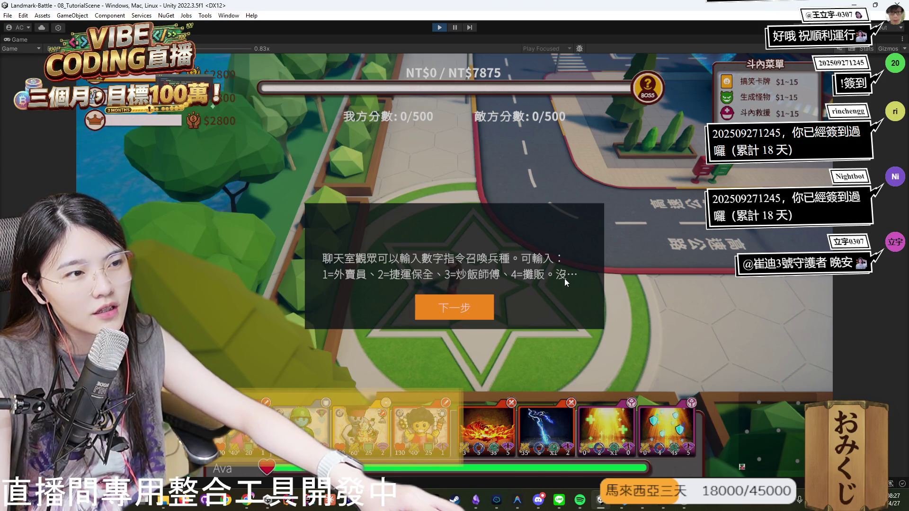
{"action": "left_click", "coordinate": [455, 307]}
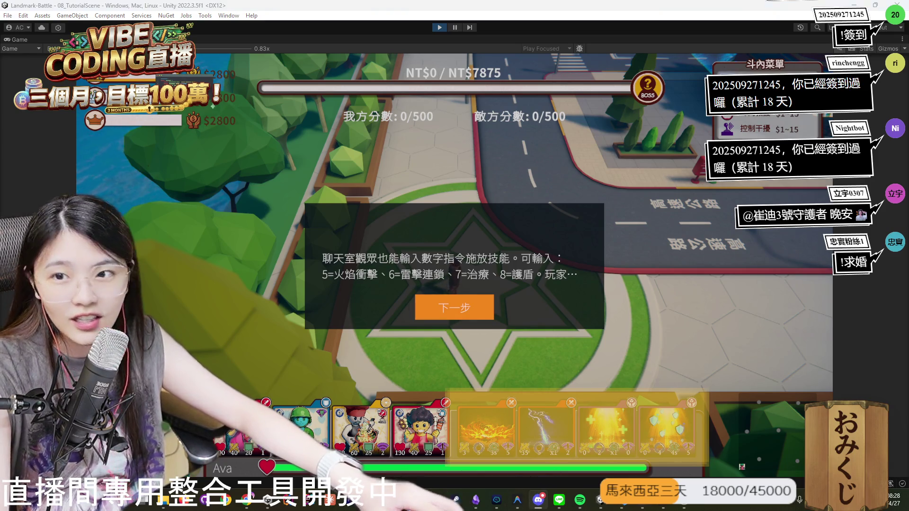
{"action": "left_click_drag", "start_coordinate": [297, 84], "coordinate": [350, 84]}
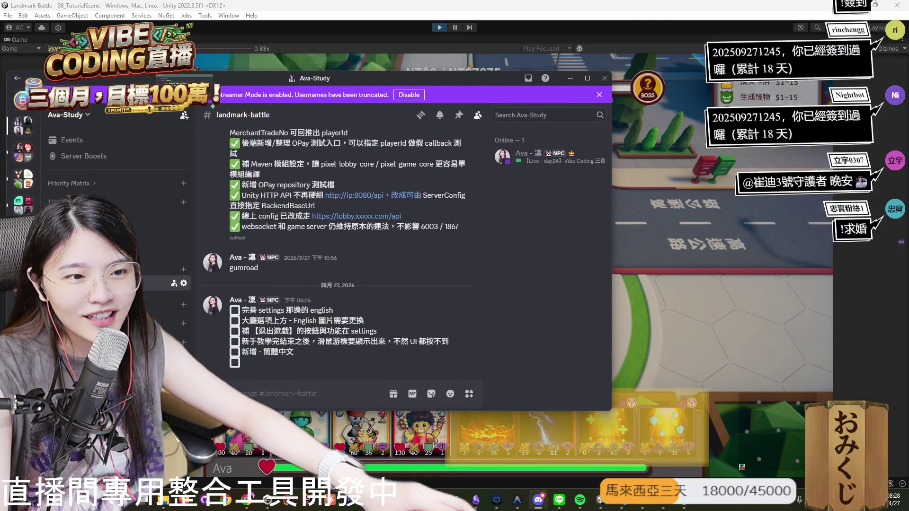
Add a checklist to-do to remove the tutorial's unfinished hint sentences, and save the message.
{"action": "double_click", "coordinate": [294, 345]}
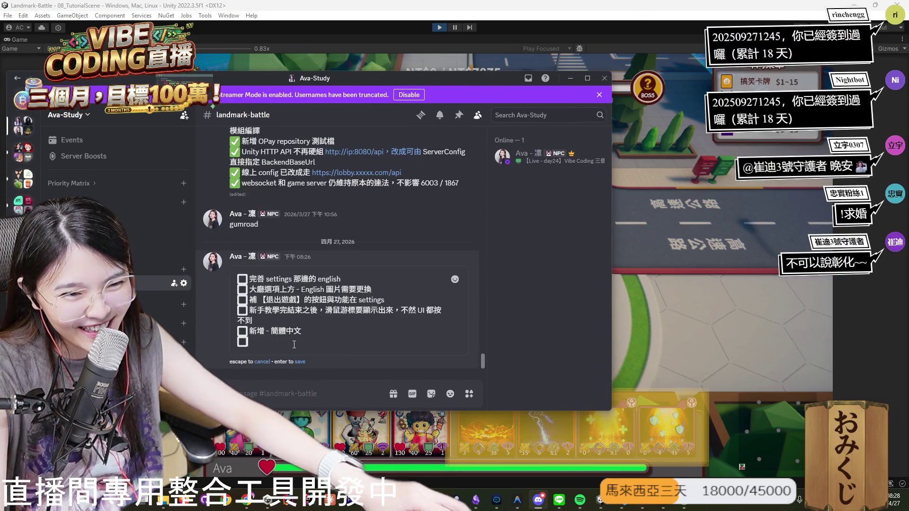
{"action": "type", "text": "新"}
{"action": "type", "text": "手教學ㄔㄤ"}
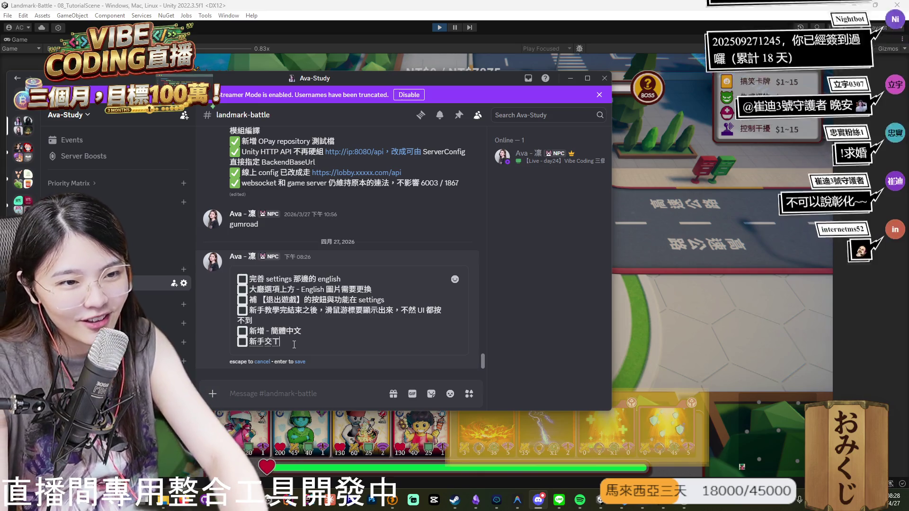
{"action": "type", "text": " - 中文提示需要修改，把"}
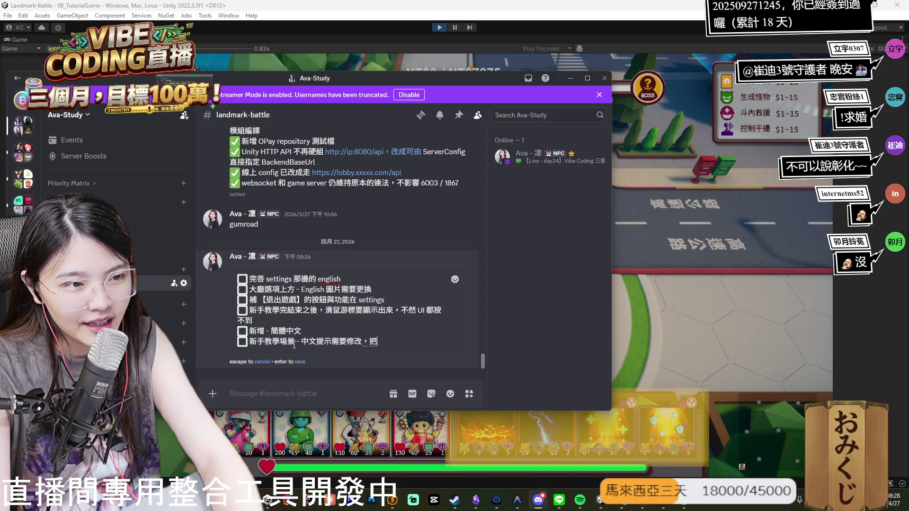
{"action": "type", "text": "後面沒講完的畫"}
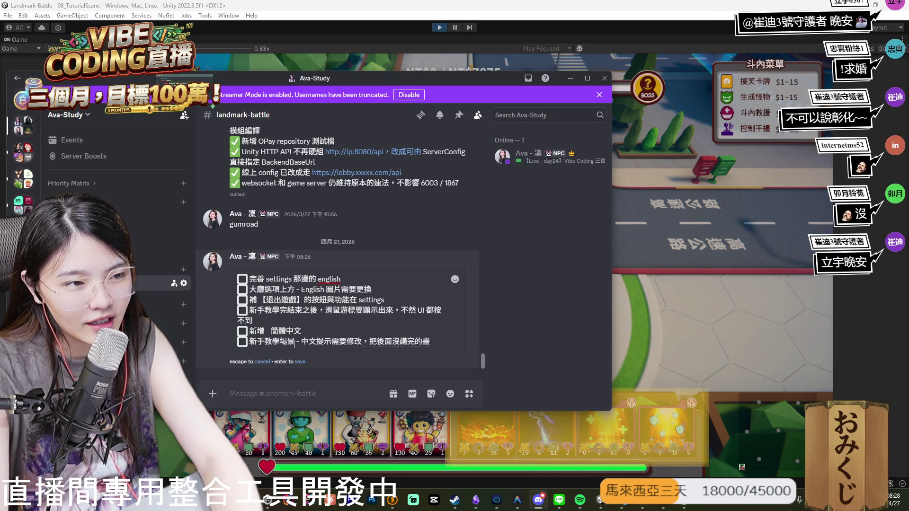
{"action": "key", "text": "Down"}
{"action": "key", "text": "Down"}
{"action": "key", "text": "Down"}
{"action": "key", "text": "Return"}
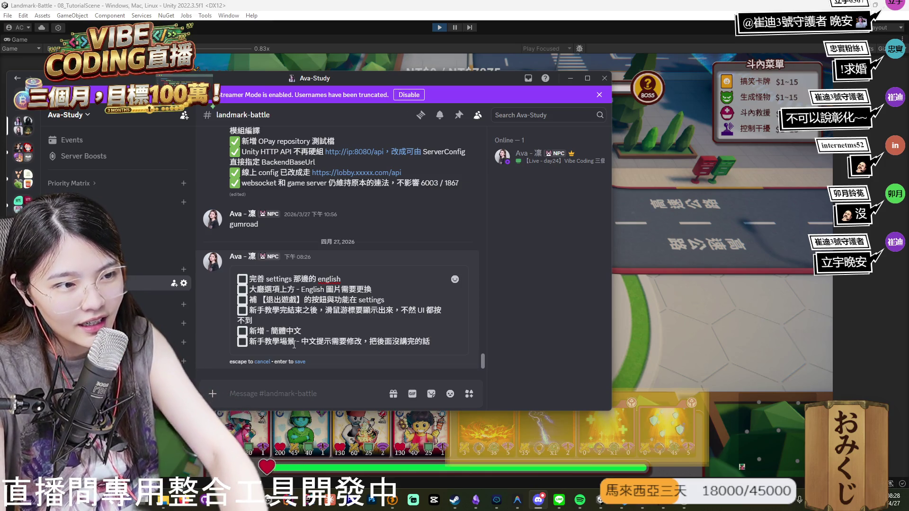
{"action": "type", "text": "移除"}
{"action": "key", "text": "Return"}
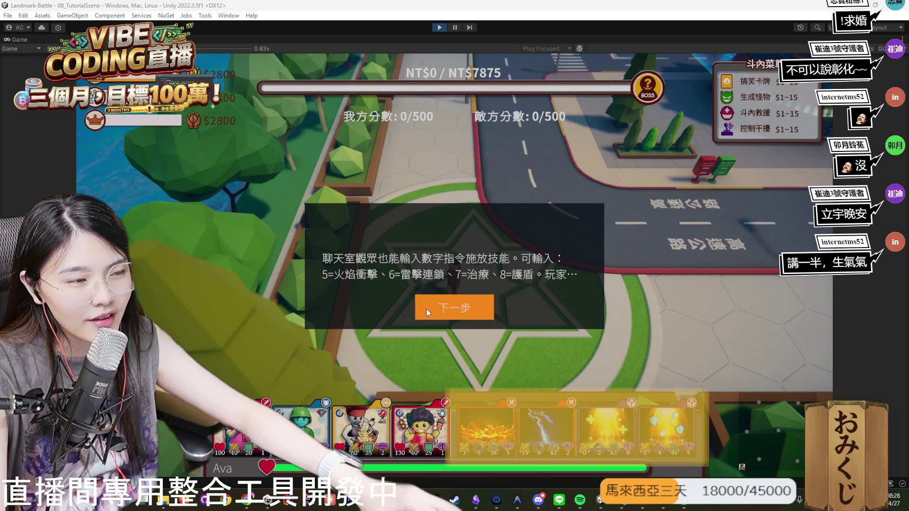
Advance past the intro and minimap hints and begin the tutorial gameplay.
{"action": "left_click", "coordinate": [457, 310]}
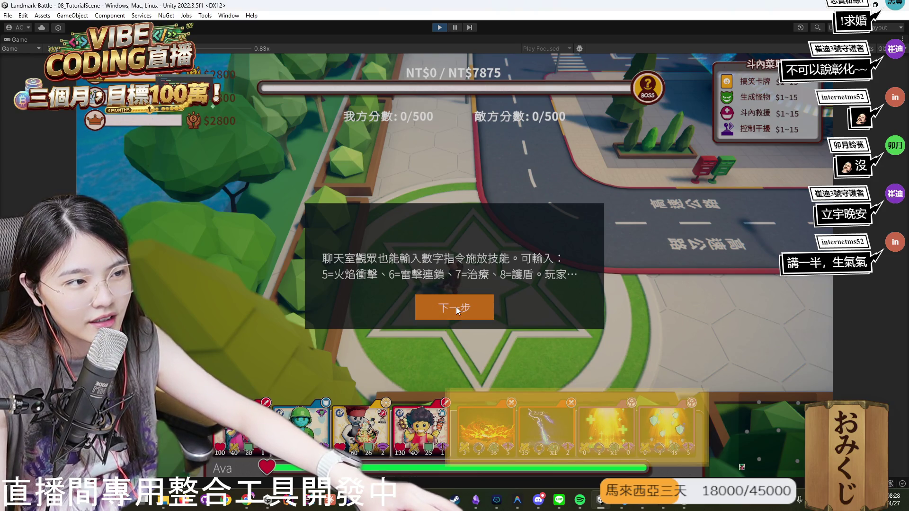
{"action": "left_click", "coordinate": [457, 310]}
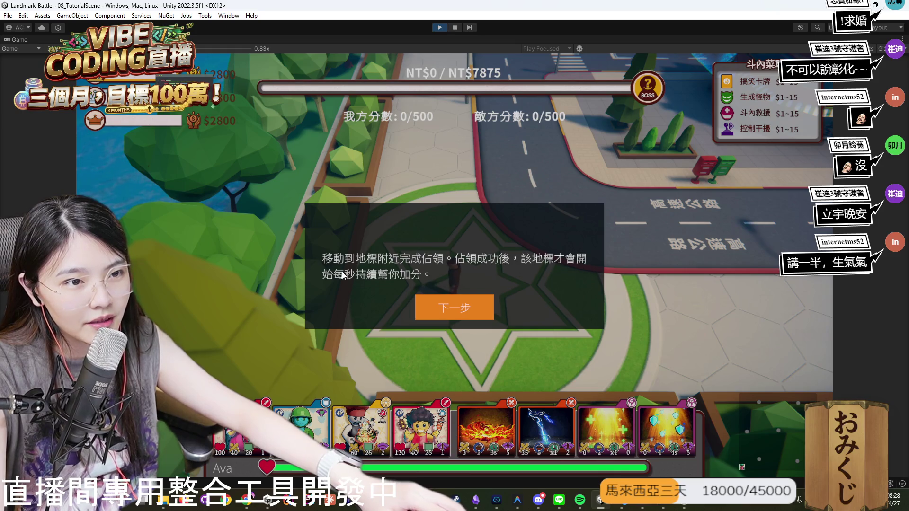
{"action": "left_click", "coordinate": [471, 308]}
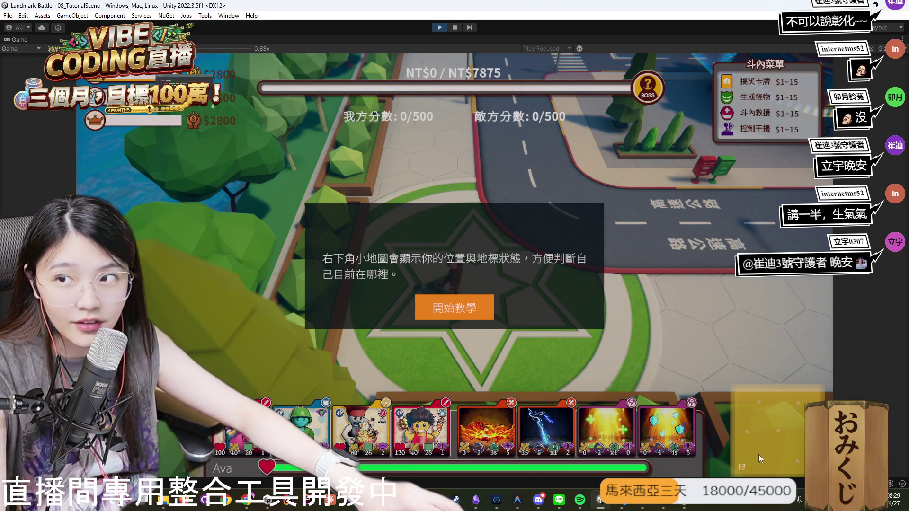
{"action": "left_click", "coordinate": [451, 311]}
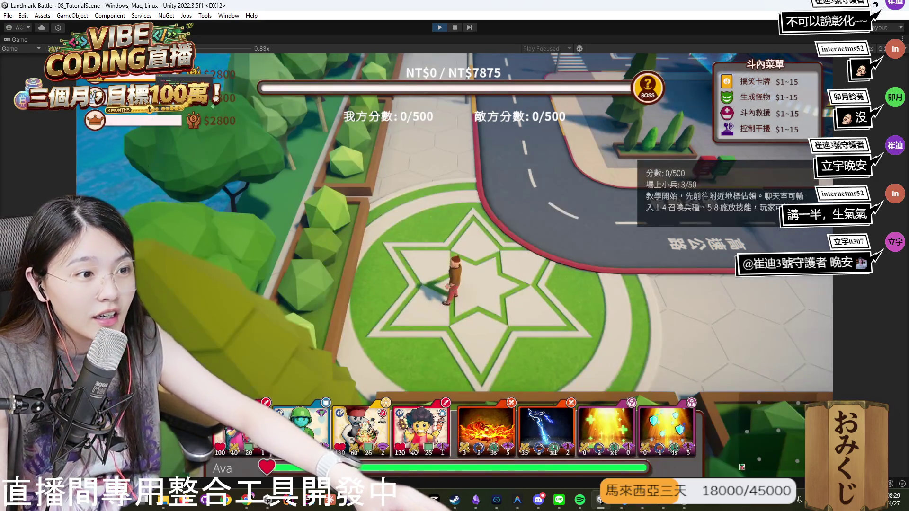
Walk the character north from the star plaza, past the mailboxes and across the intersection.
{"action": "key", "text": "w"}
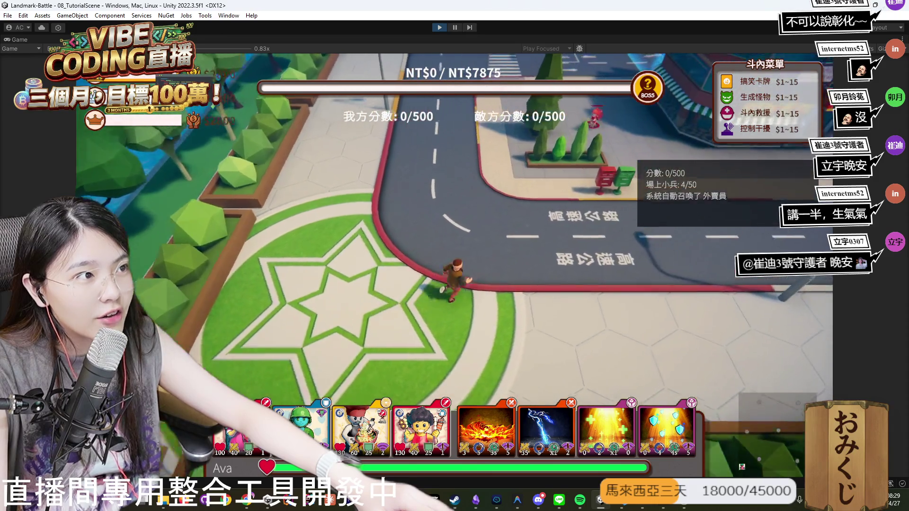
{"action": "key", "text": "a"}
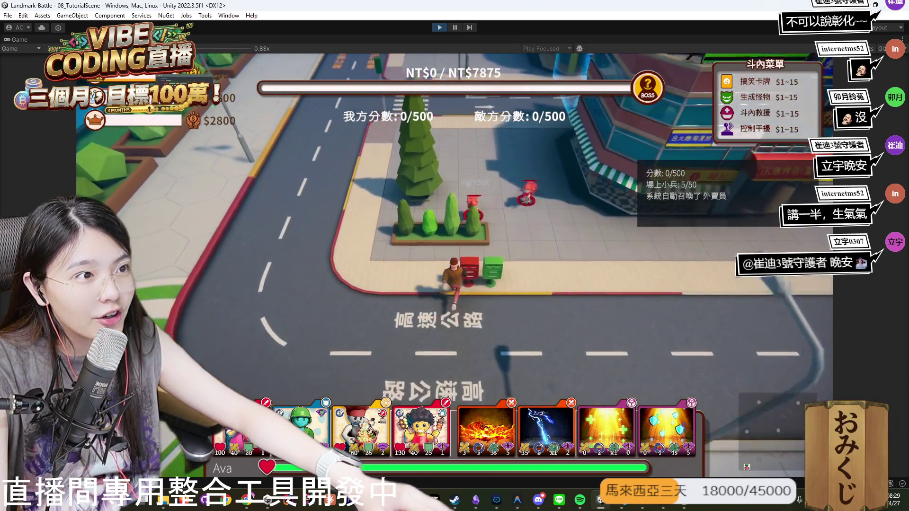
{"action": "key", "text": "w"}
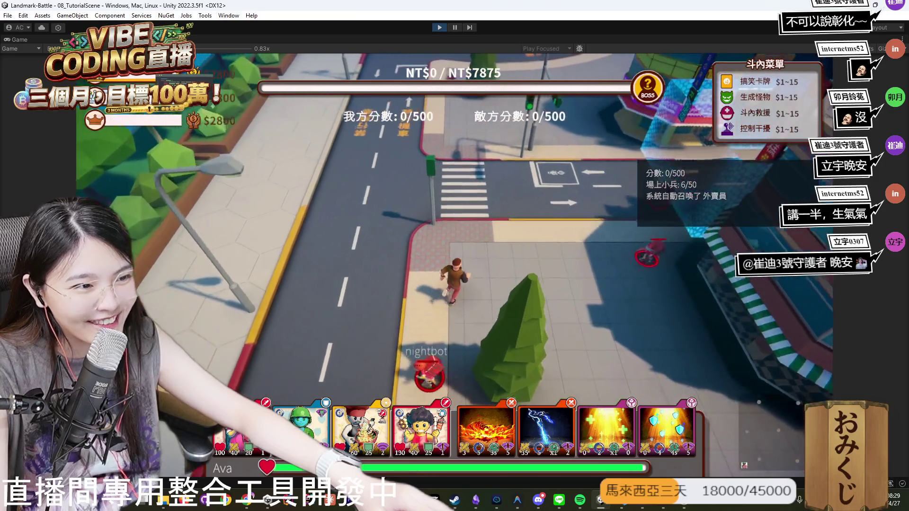
{"action": "key", "text": "w"}
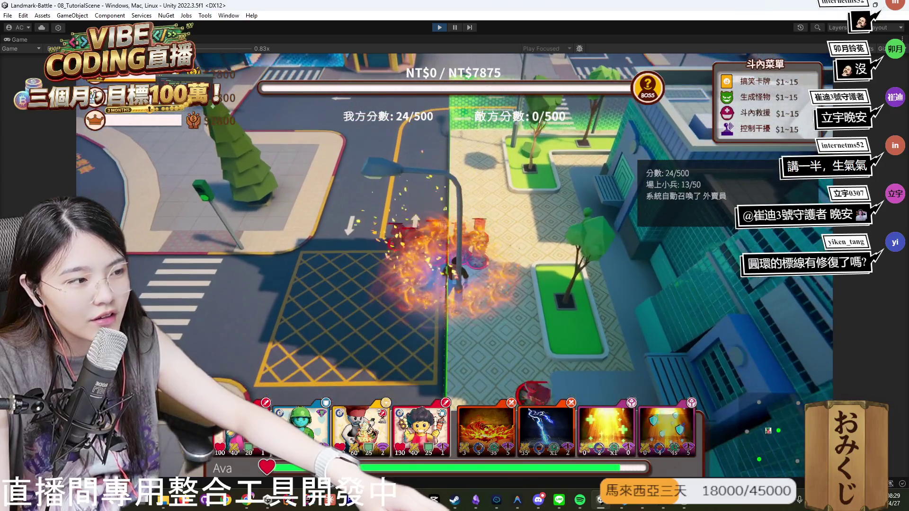
Cast heal, chain lightning, shield and fire blast repeatedly, raising the score to 196/500.
{"action": "key", "text": "r"}
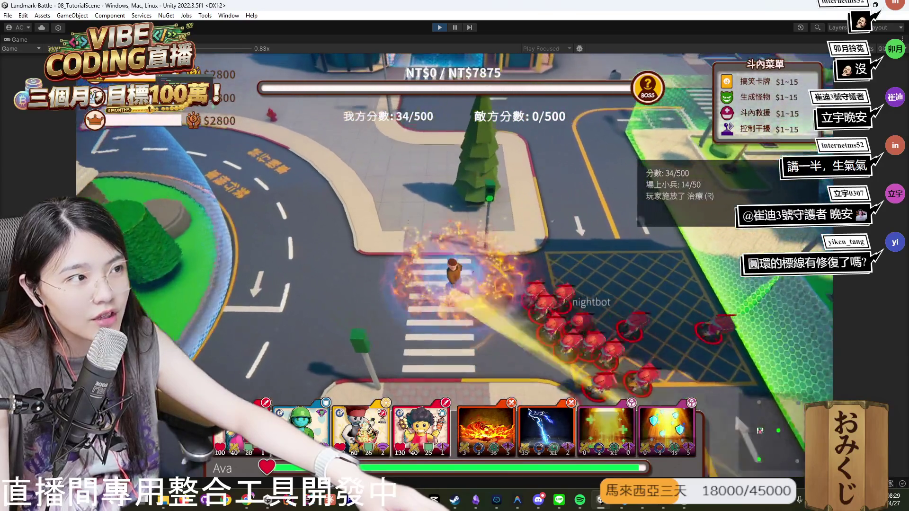
{"action": "key", "text": "e"}
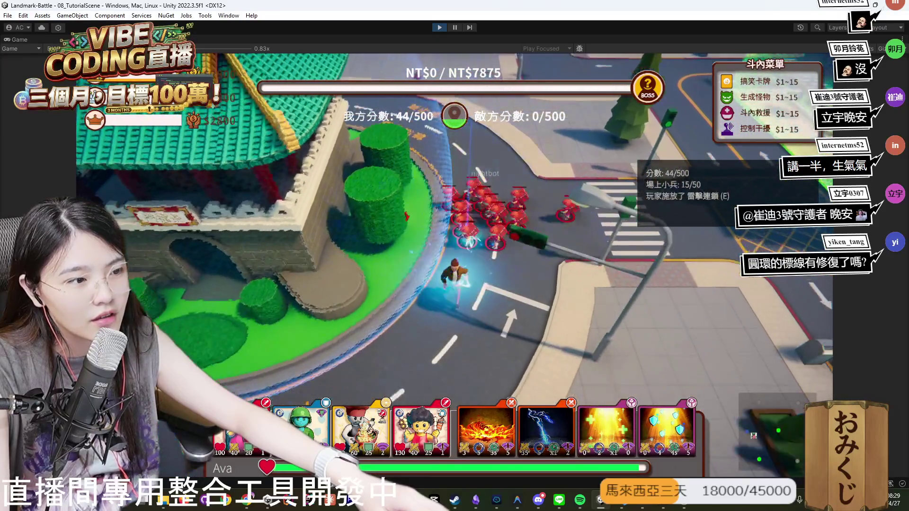
{"action": "key", "text": "t"}
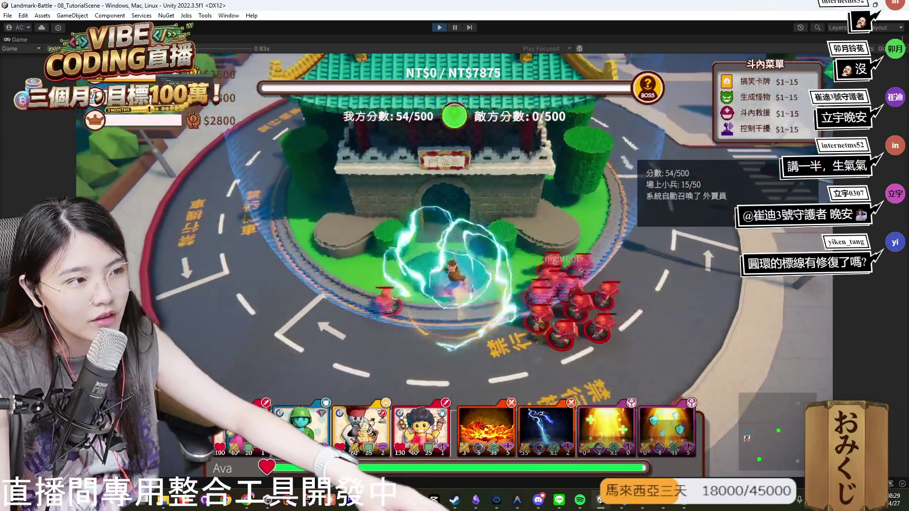
{"action": "key", "text": "q"}
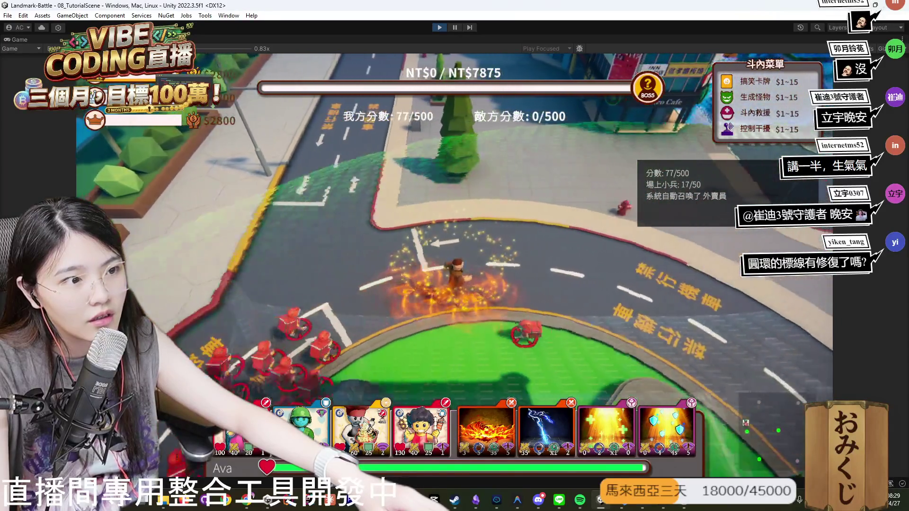
{"action": "key", "text": "q"}
{"action": "key", "text": "r"}
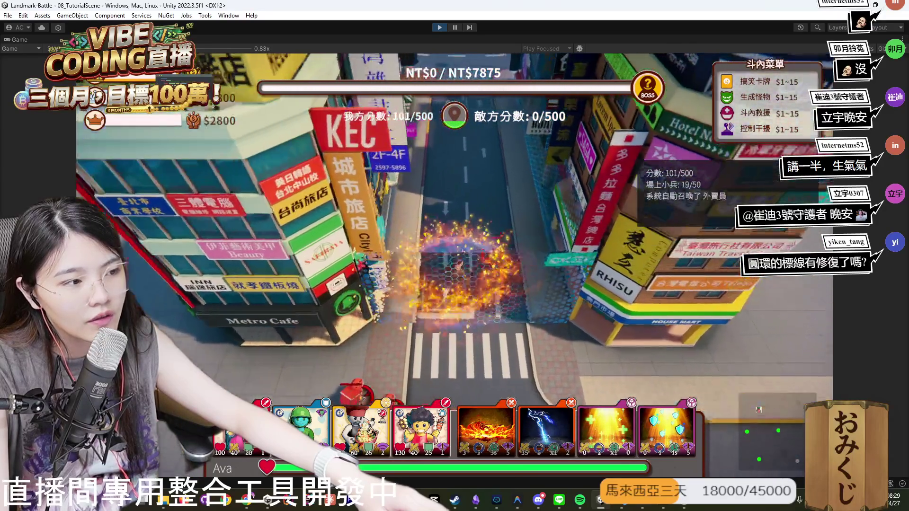
{"action": "key", "text": "t"}
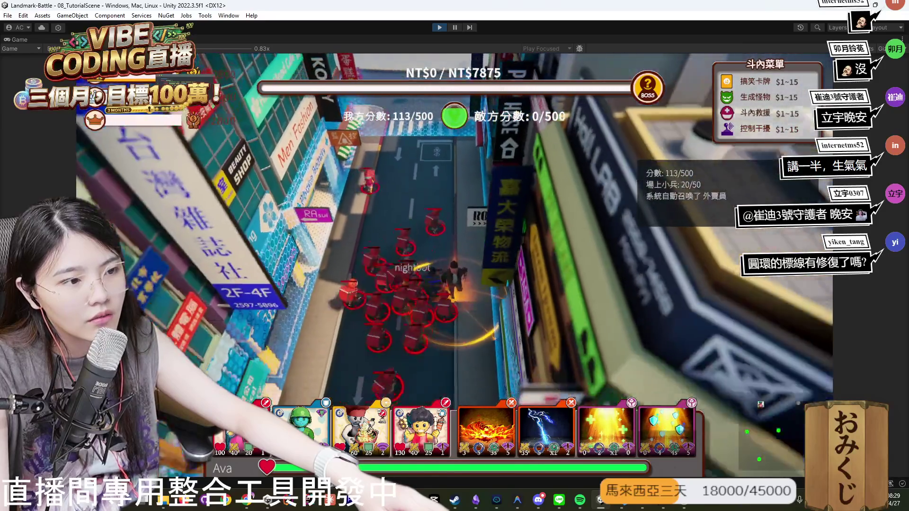
{"action": "key", "text": "q"}
{"action": "key", "text": "e"}
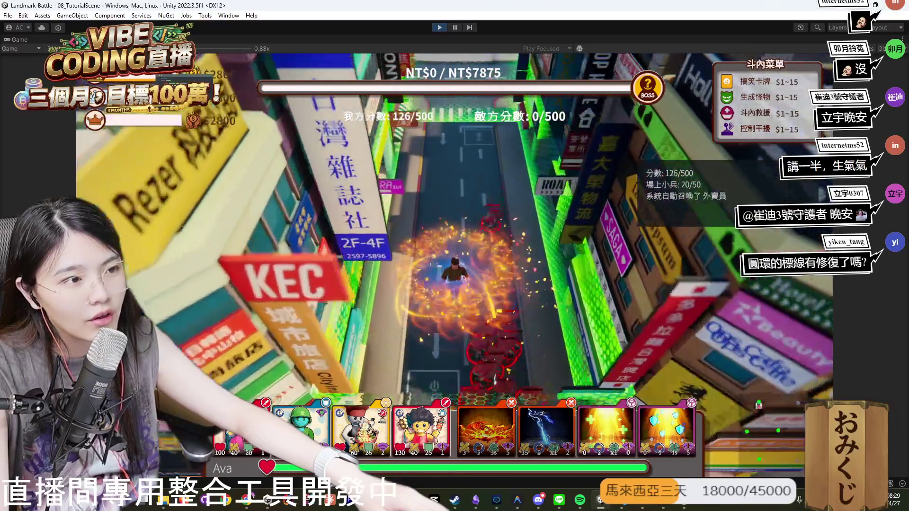
{"action": "key", "text": "t"}
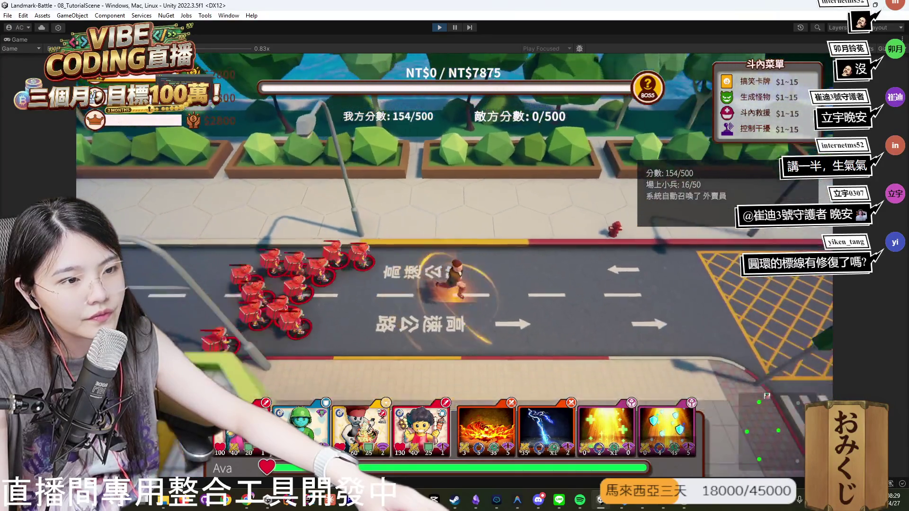
{"action": "key", "text": "q"}
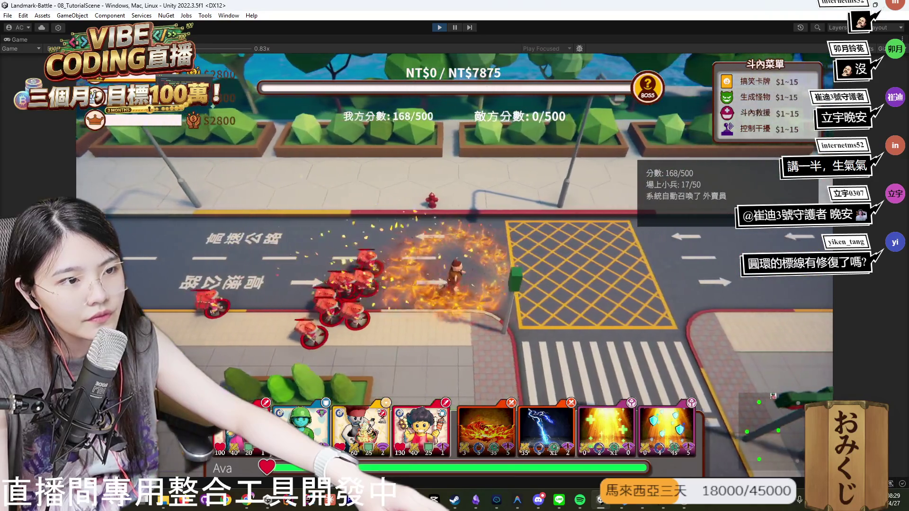
{"action": "key", "text": "e"}
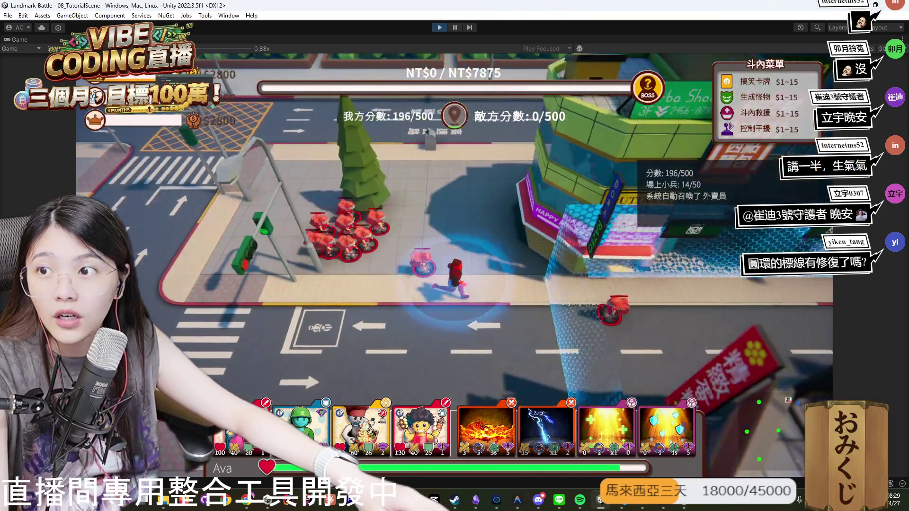
Keep fighting with fire blast, chain lightning, shield and heal while moving toward the enemies.
{"action": "key", "text": "q"}
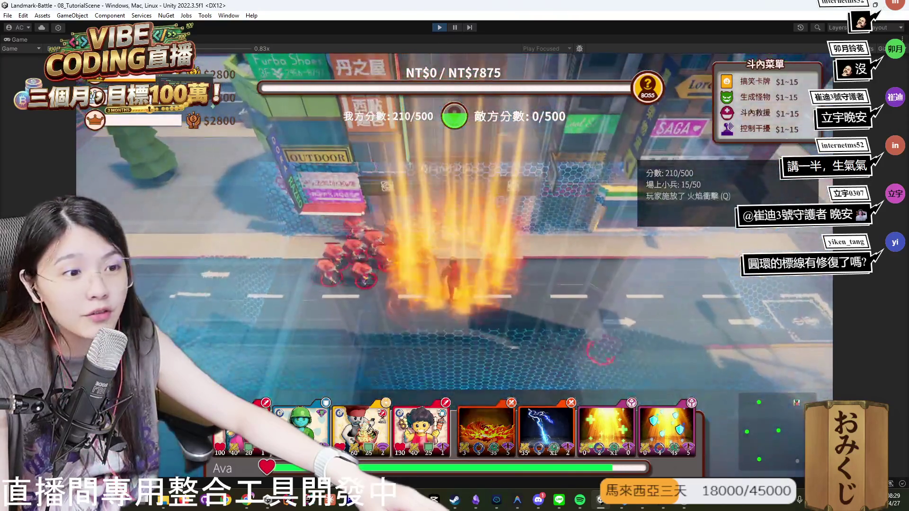
{"action": "key", "text": "e"}
{"action": "key", "text": "t"}
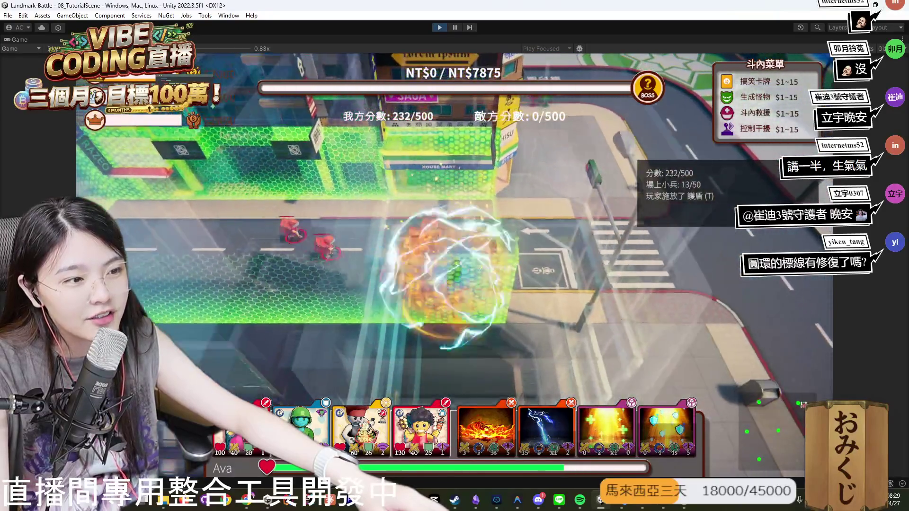
{"action": "key", "text": "w"}
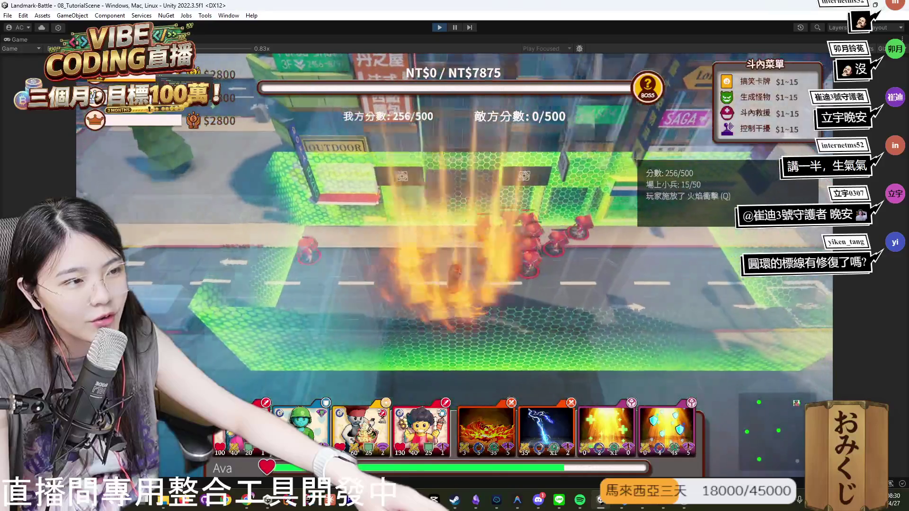
{"action": "key", "text": "e"}
{"action": "key", "text": "t"}
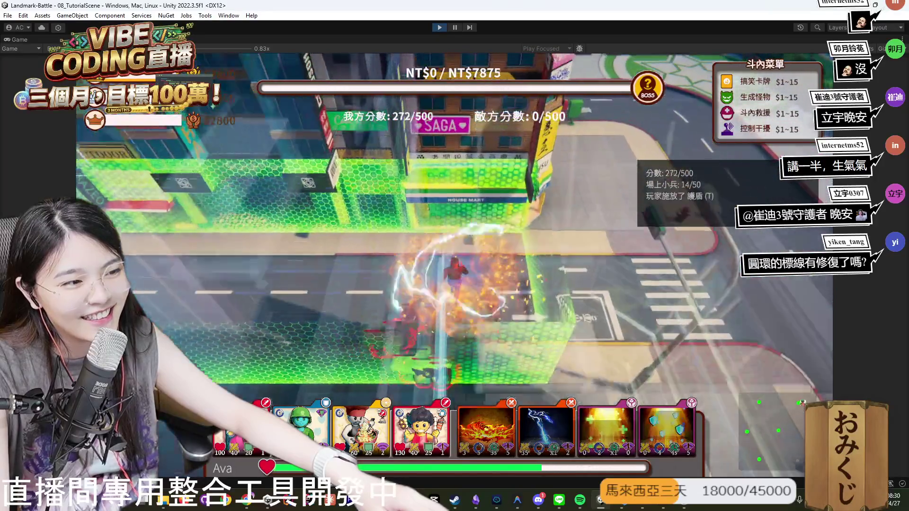
{"action": "key", "text": "a"}
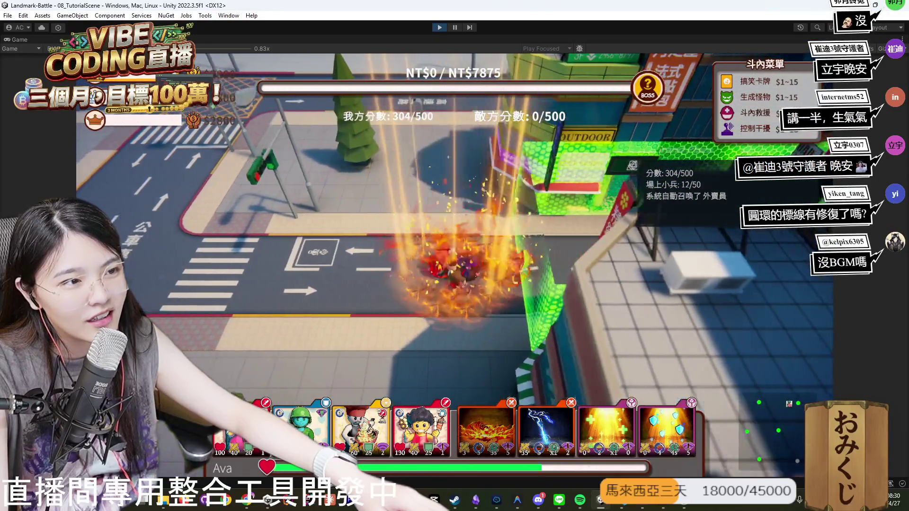
{"action": "key", "text": "r"}
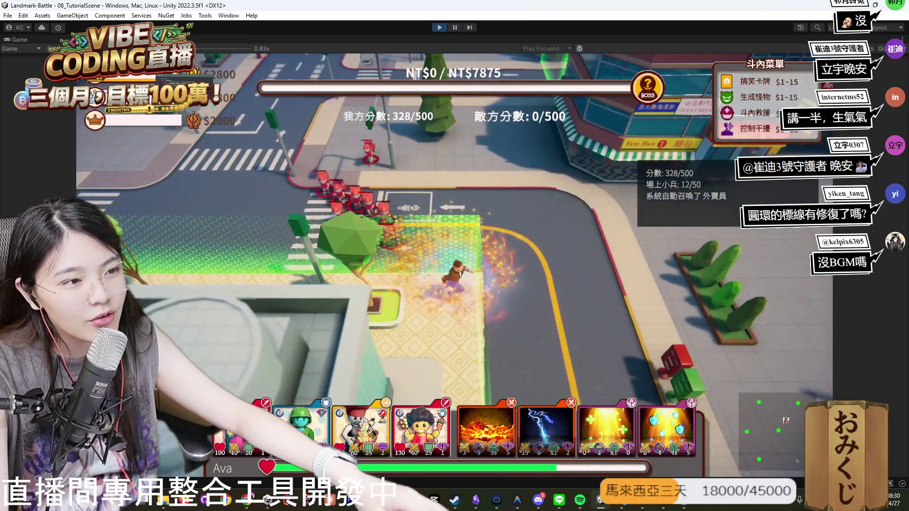
{"action": "key", "text": "t"}
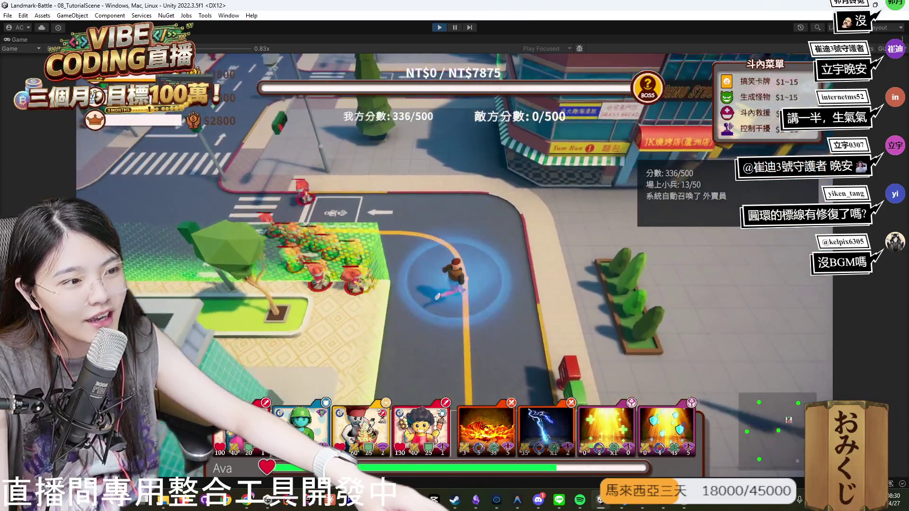
{"action": "key", "text": "d"}
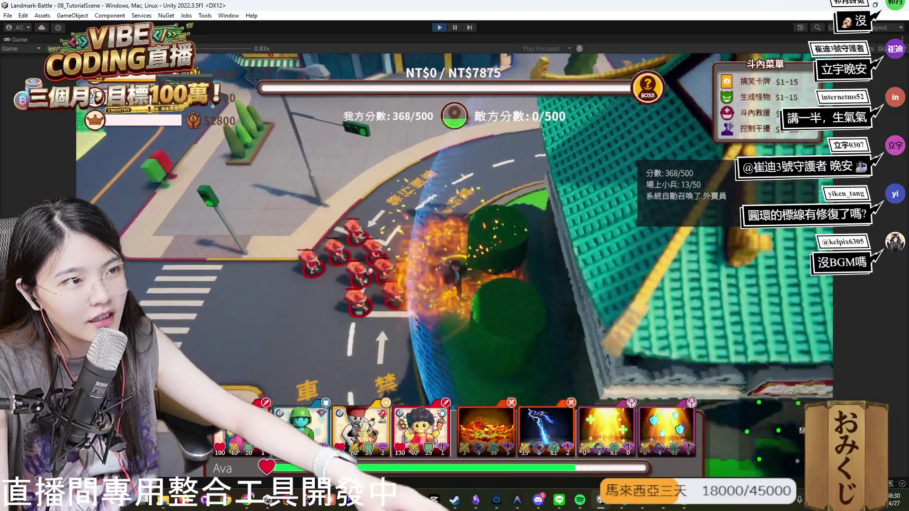
Capture the landmark circle and keep fighting until the score reaches 502/500.
{"action": "key", "text": "r"}
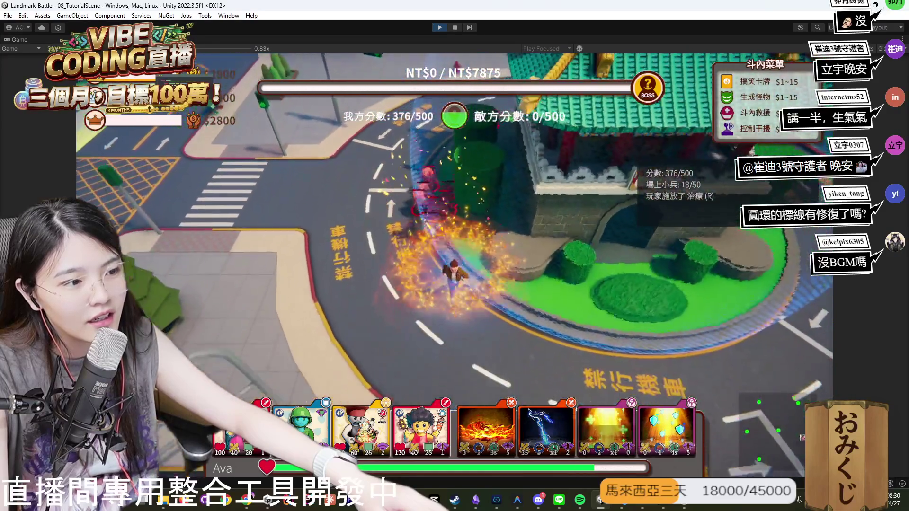
{"action": "key", "text": "w"}
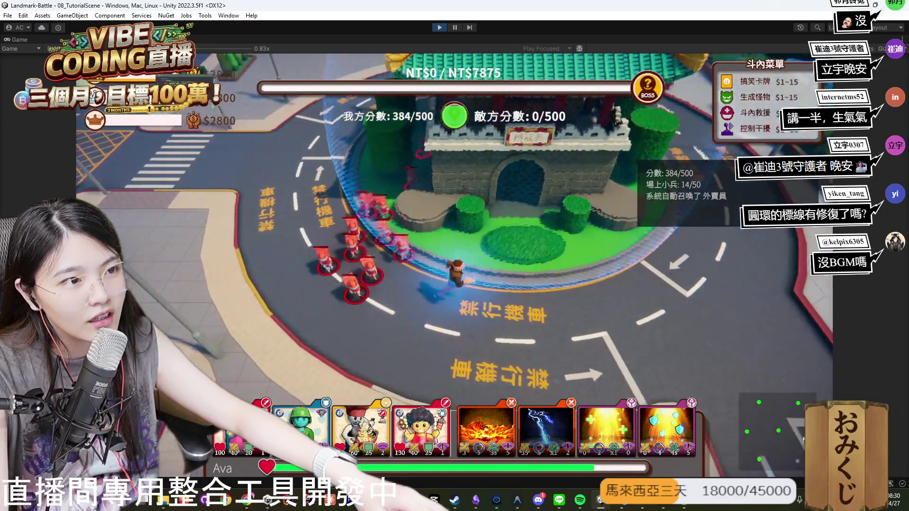
{"action": "key", "text": "s"}
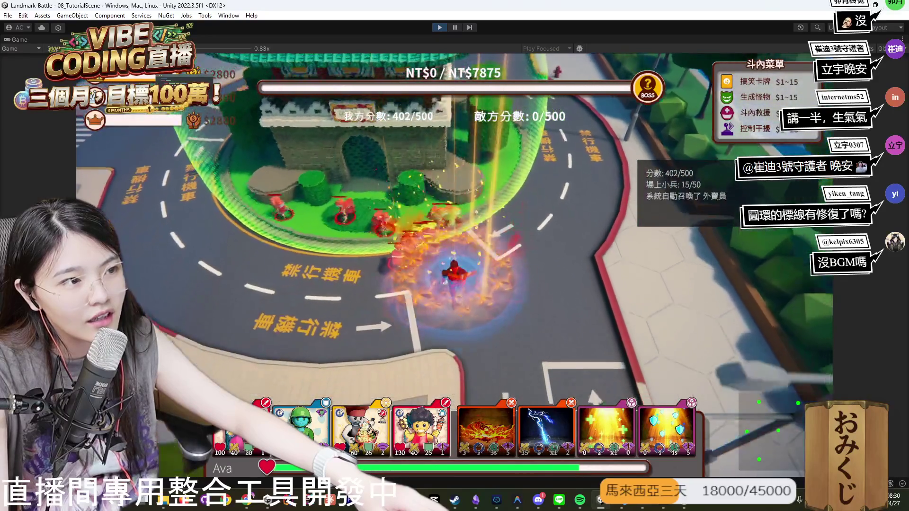
{"action": "key", "text": "a"}
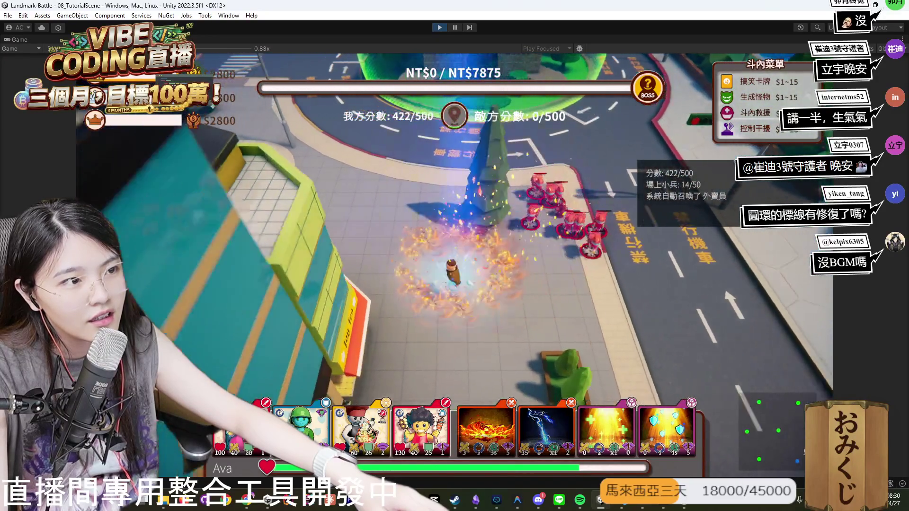
{"action": "key", "text": "r"}
{"action": "key", "text": "s"}
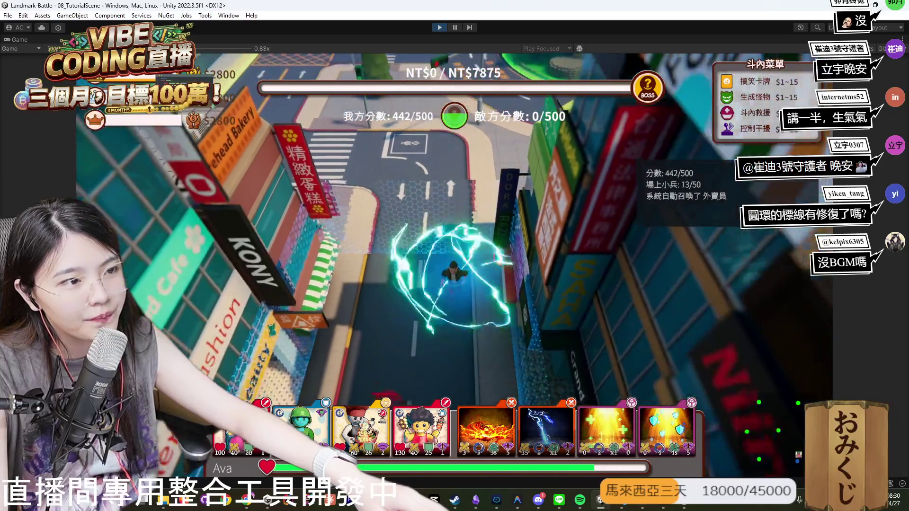
{"action": "key", "text": "q"}
{"action": "key", "text": "w"}
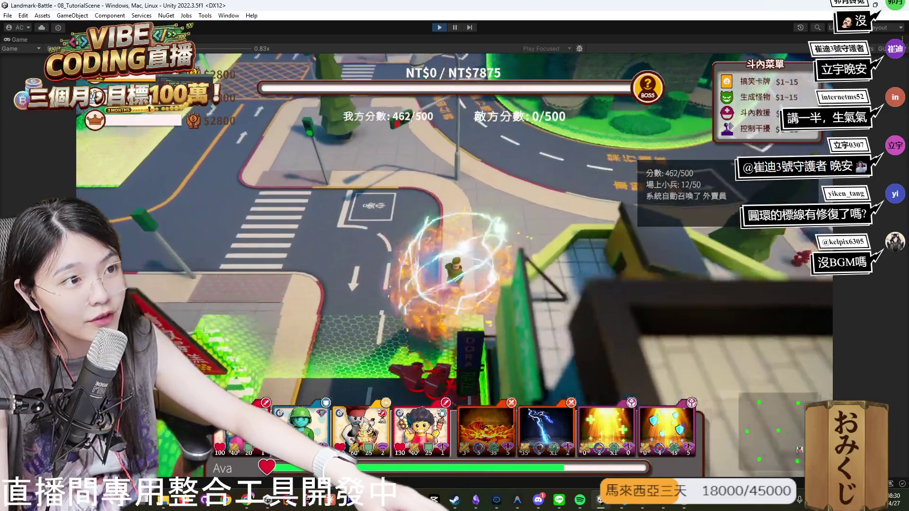
{"action": "key", "text": "d"}
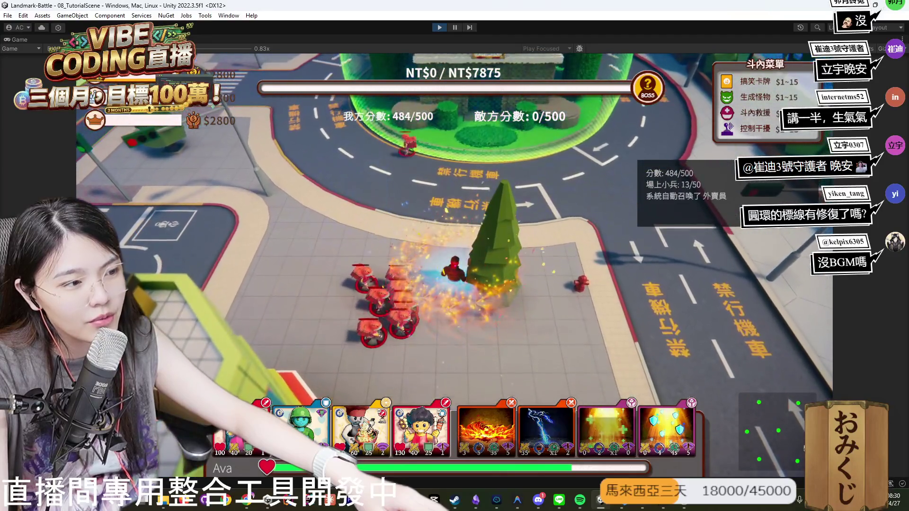
{"action": "key", "text": "s"}
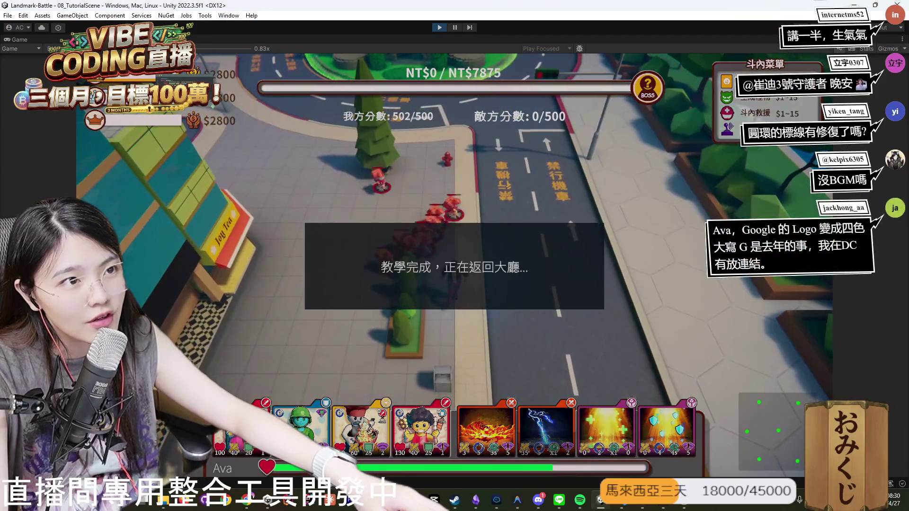
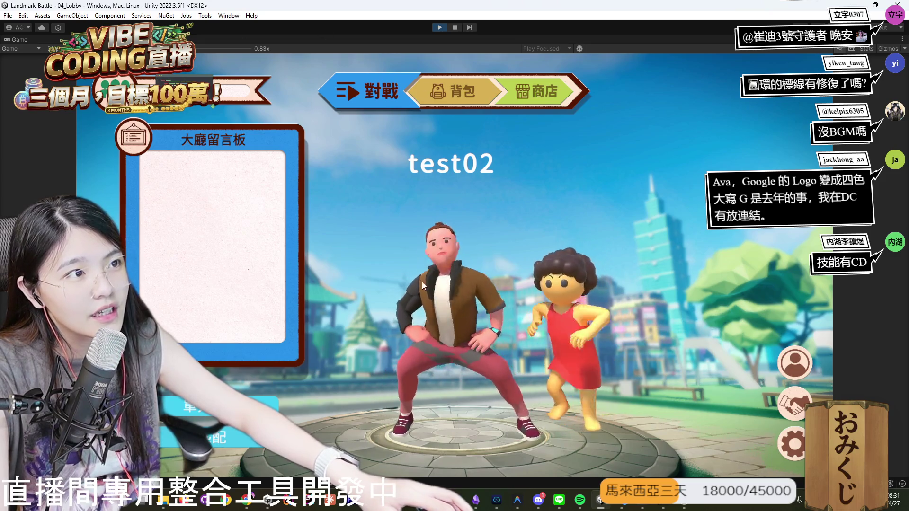
Restart the game in the editor and log in with the test01 account.
{"action": "left_click", "coordinate": [441, 27]}
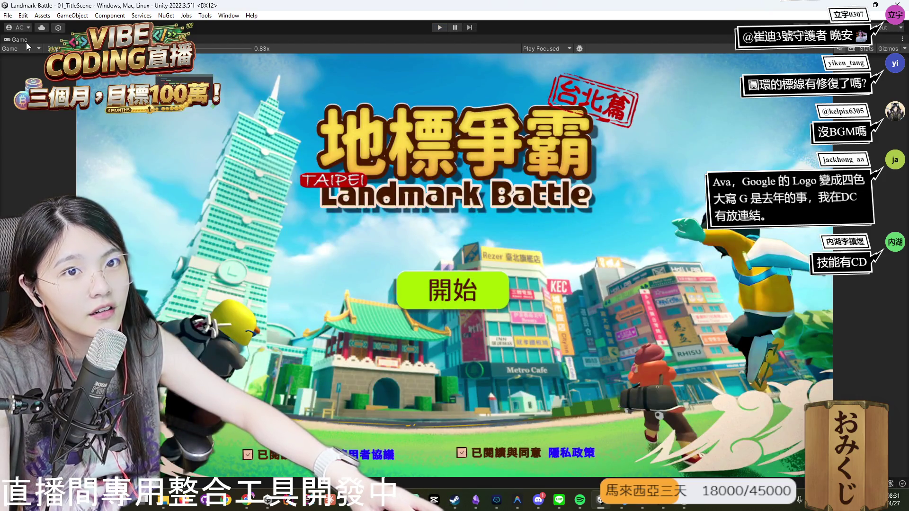
{"action": "double_click", "coordinate": [27, 42]}
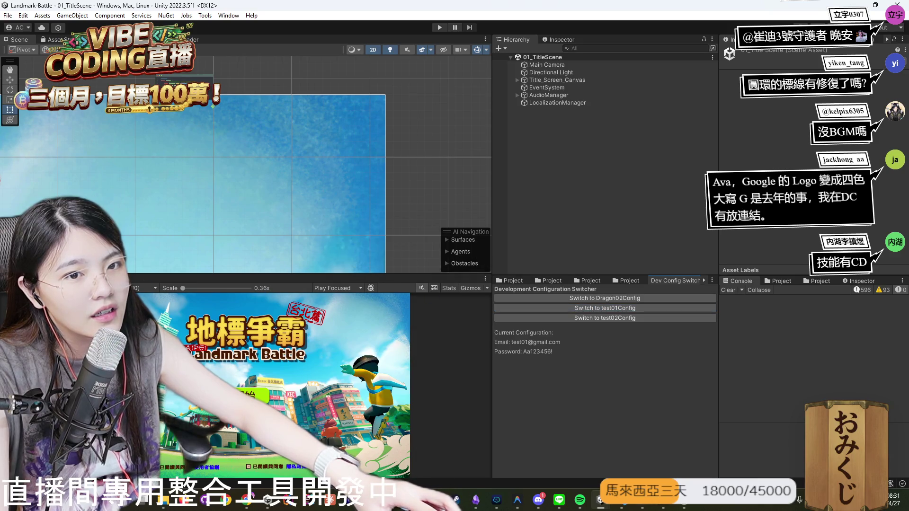
{"action": "left_click", "coordinate": [439, 27]}
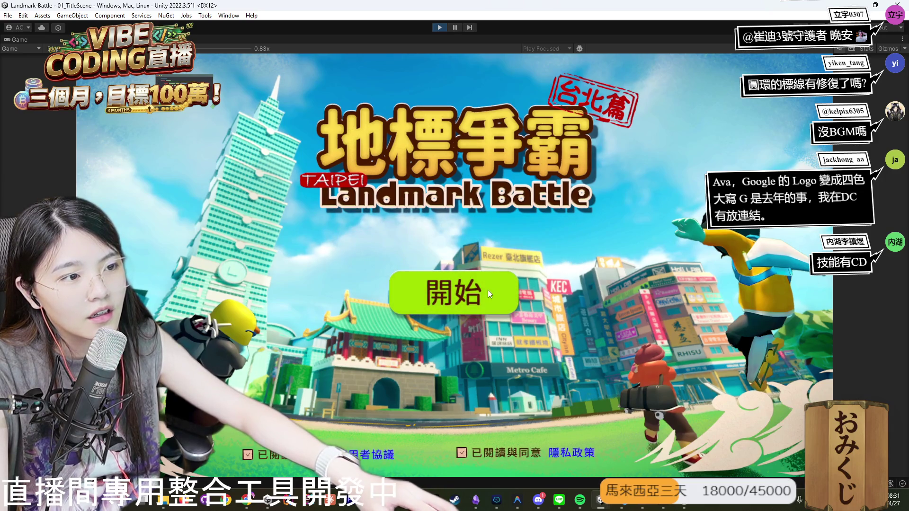
{"action": "left_click", "coordinate": [484, 289]}
{"action": "left_click", "coordinate": [454, 317]}
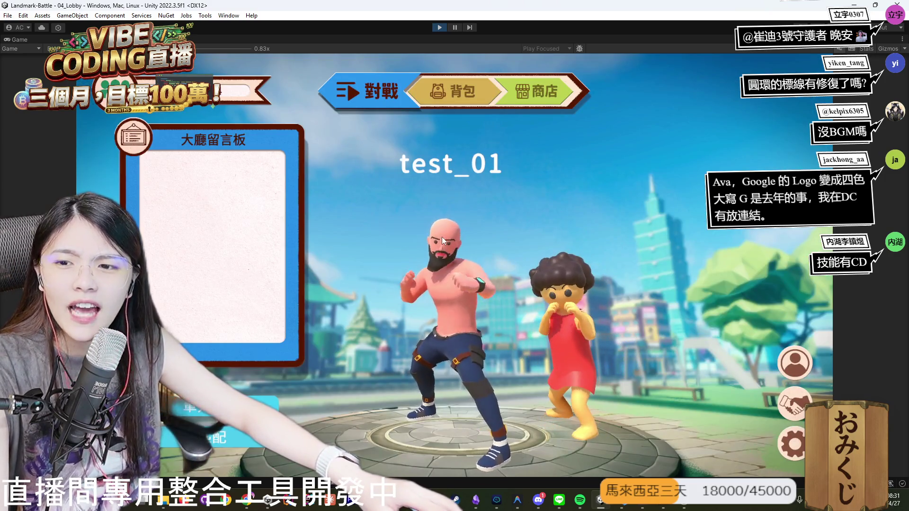
Check the Bag card collection, return to the lobby, and bring up Steam.
{"action": "left_click", "coordinate": [459, 93]}
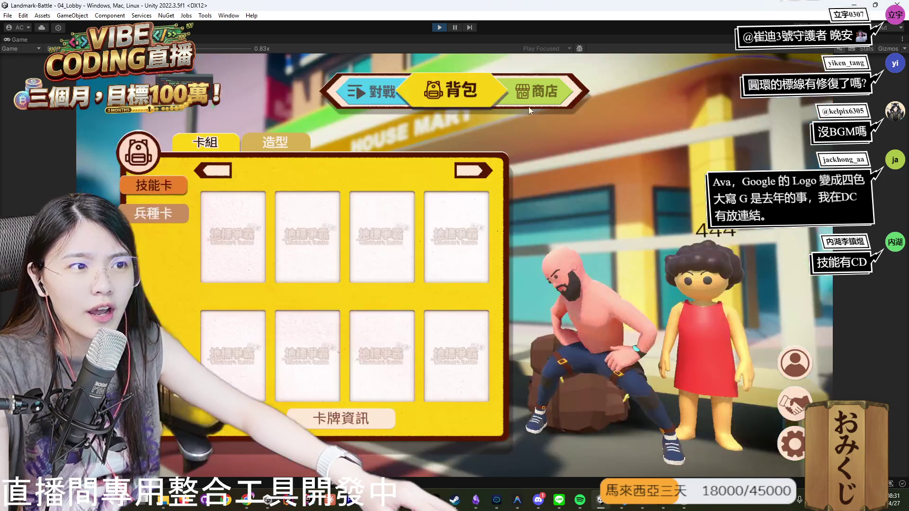
{"action": "left_click", "coordinate": [373, 94]}
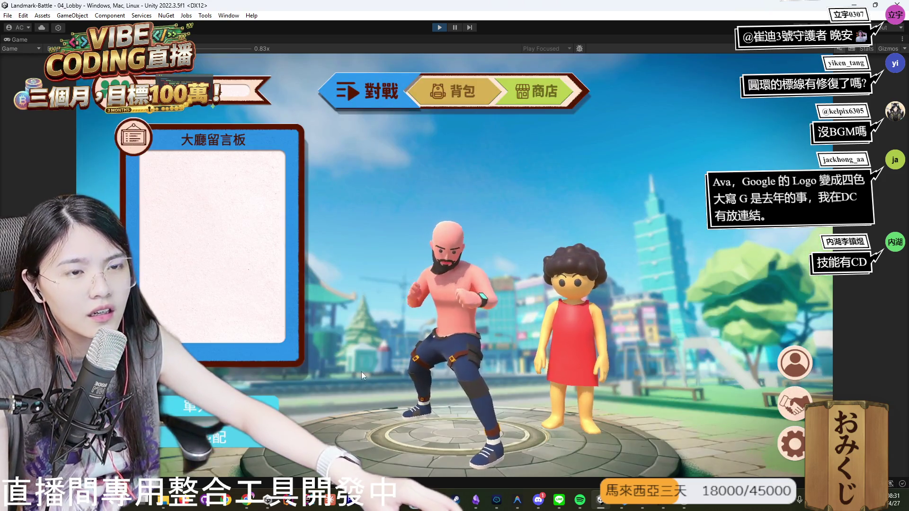
{"action": "left_click", "coordinate": [458, 498]}
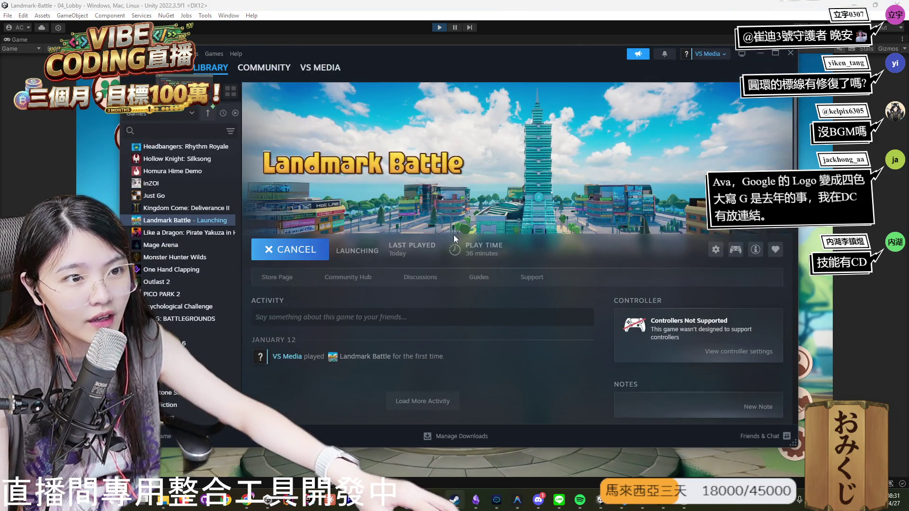
Dismiss Steam, shrink the Unity editor, and bring the Landmark Battle build forward.
{"action": "double_click", "coordinate": [709, 10]}
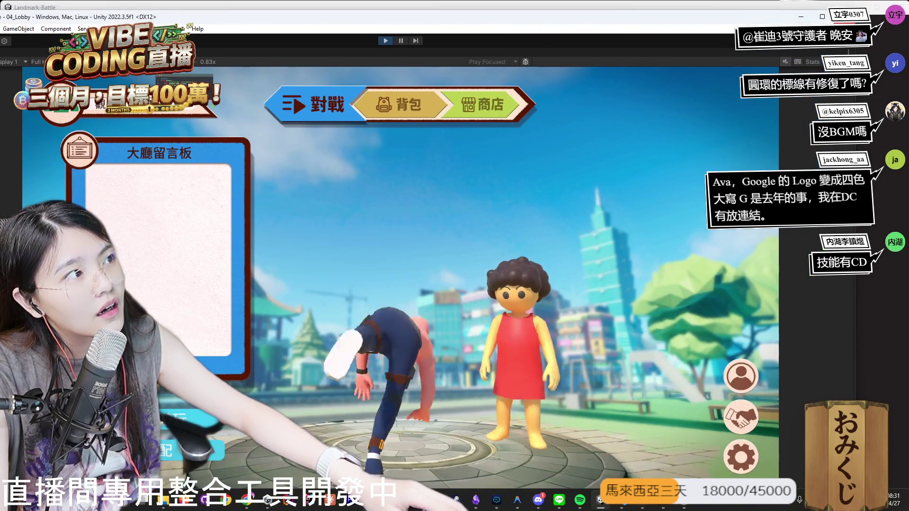
{"action": "mouse_move", "coordinate": [854, 11]}
{"action": "left_mouse_down"}
{"action": "mouse_move", "coordinate": [711, 62]}
{"action": "mouse_move", "coordinate": [451, 106]}
{"action": "mouse_move", "coordinate": [348, 227]}
{"action": "mouse_move", "coordinate": [487, 229]}
{"action": "mouse_move", "coordinate": [497, 51]}
{"action": "mouse_move", "coordinate": [477, 30]}
{"action": "mouse_move", "coordinate": [437, 19]}
{"action": "left_mouse_up"}
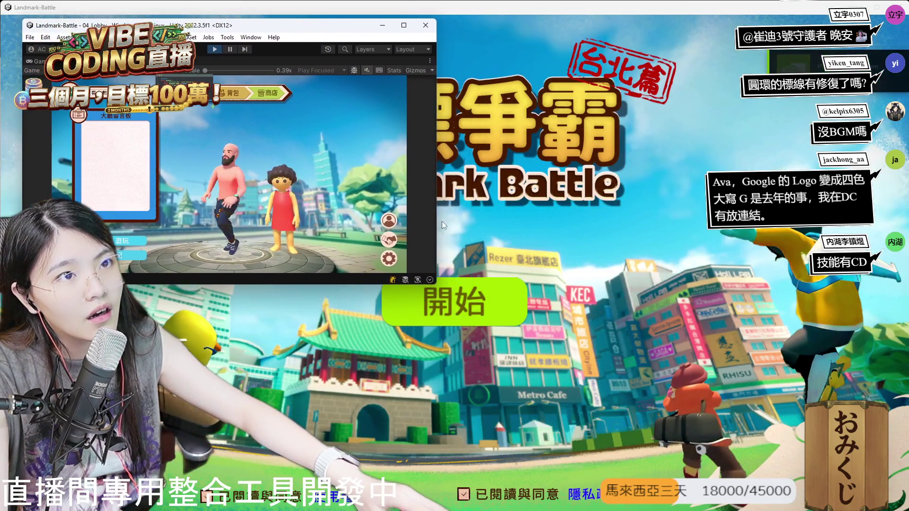
{"action": "left_click", "coordinate": [482, 315]}
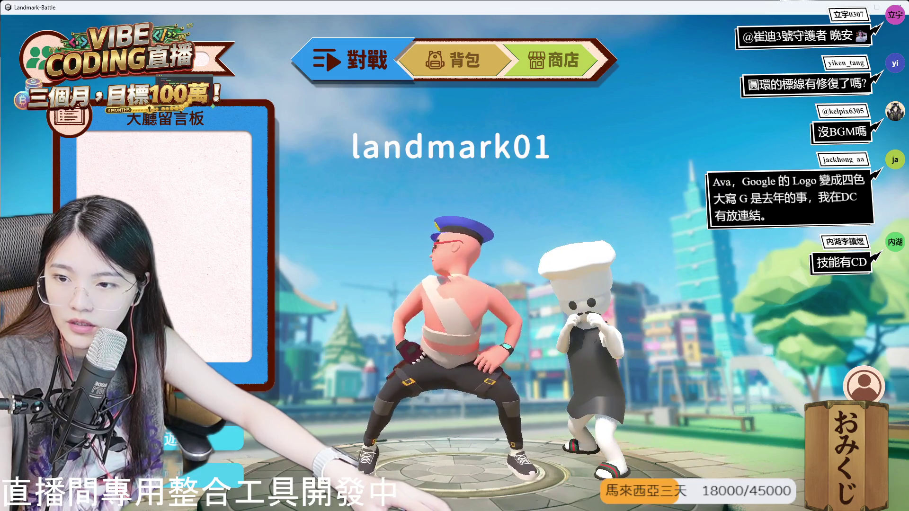
Lower the editor window, view the build's profile, and check the editor game's leaderboard.
{"action": "key", "text": "alt+Tab"}
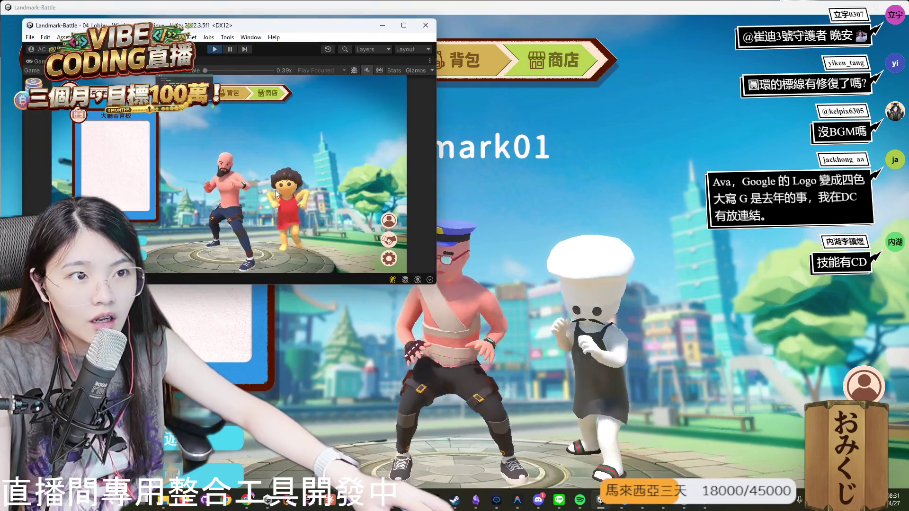
{"action": "mouse_move", "coordinate": [309, 29]}
{"action": "left_mouse_down"}
{"action": "mouse_move", "coordinate": [309, 249]}
{"action": "mouse_move", "coordinate": [289, 260]}
{"action": "mouse_move", "coordinate": [307, 46]}
{"action": "left_mouse_up"}
{"action": "left_click", "coordinate": [862, 387]}
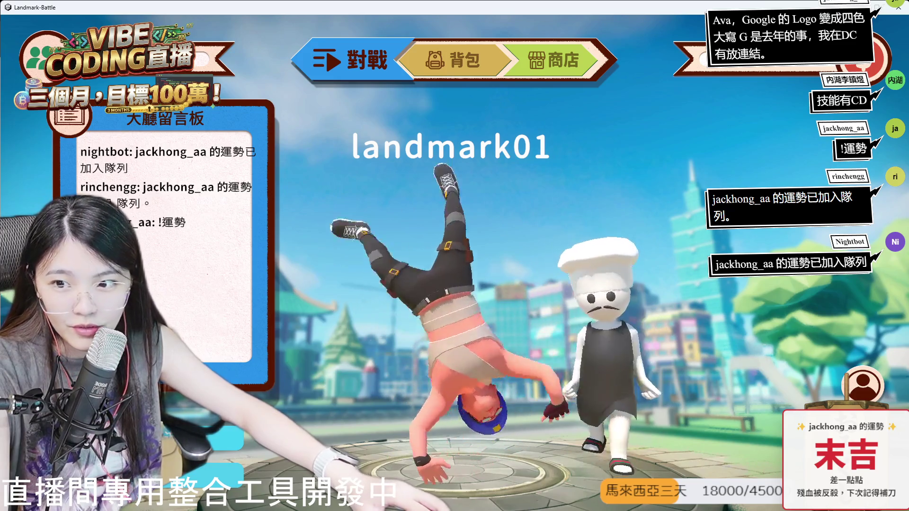
{"action": "key", "text": "alt+Tab"}
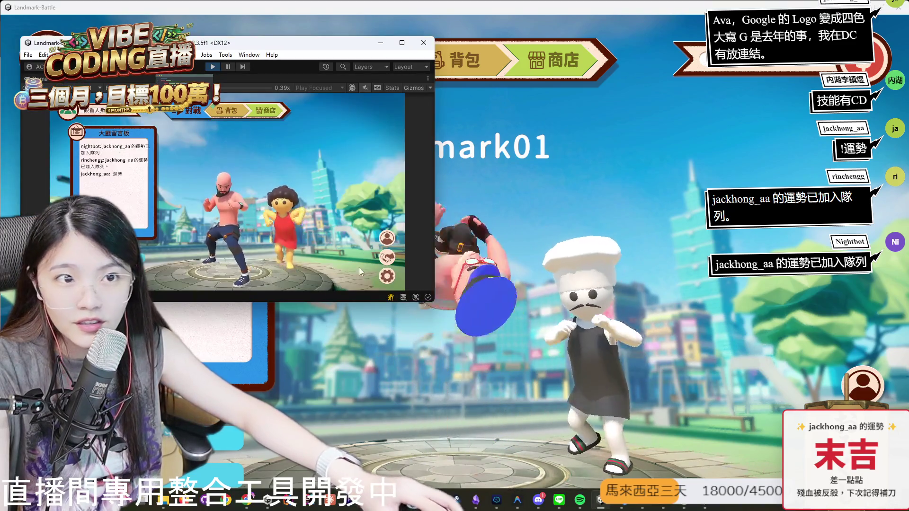
{"action": "left_click", "coordinate": [389, 238]}
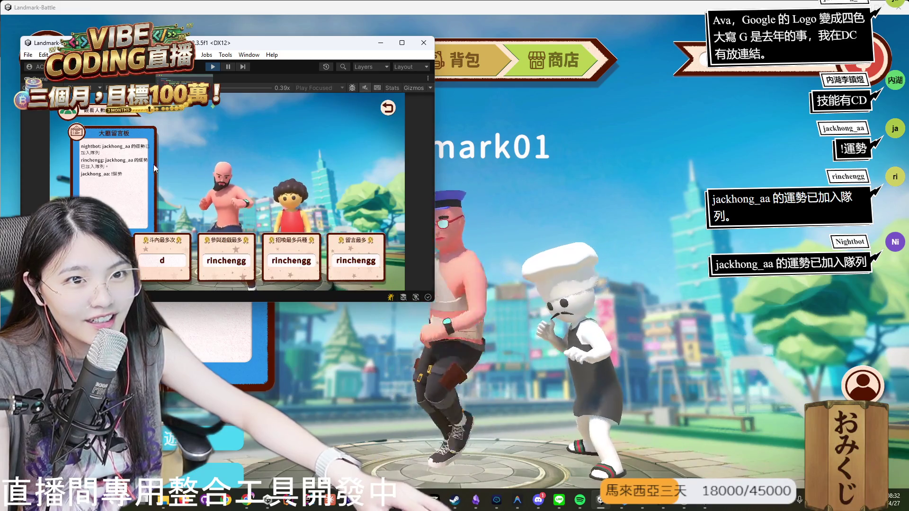
{"action": "left_click", "coordinate": [388, 108]}
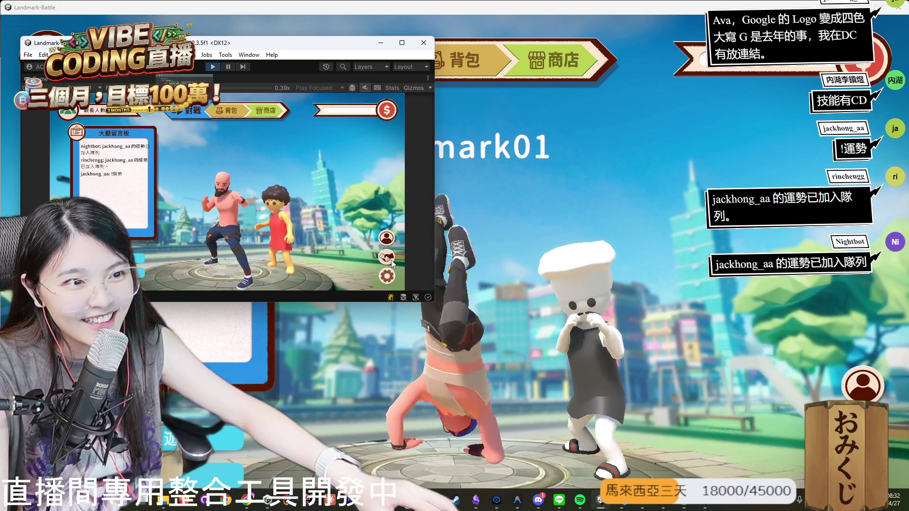
From the editor's friends list, send a friend request to the build player's tag.
{"action": "left_click", "coordinate": [391, 261]}
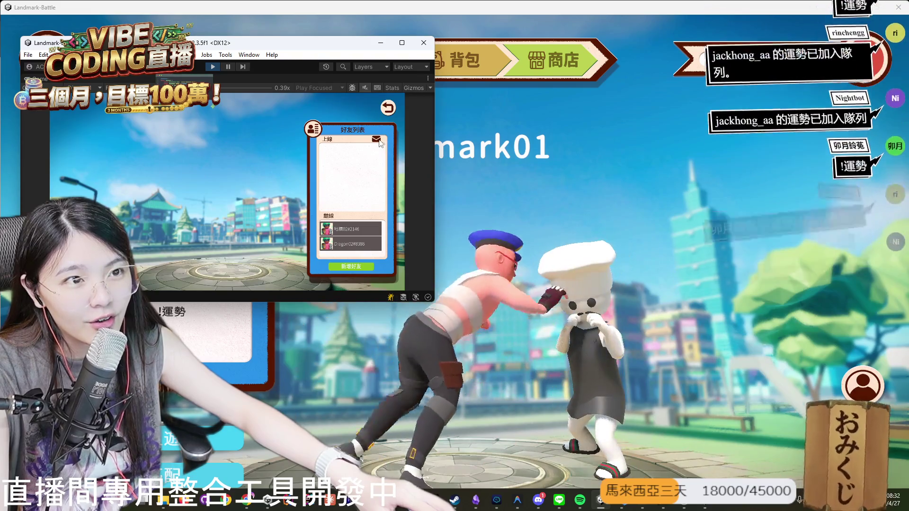
{"action": "left_click_drag", "start_coordinate": [345, 47], "coordinate": [653, 43]}
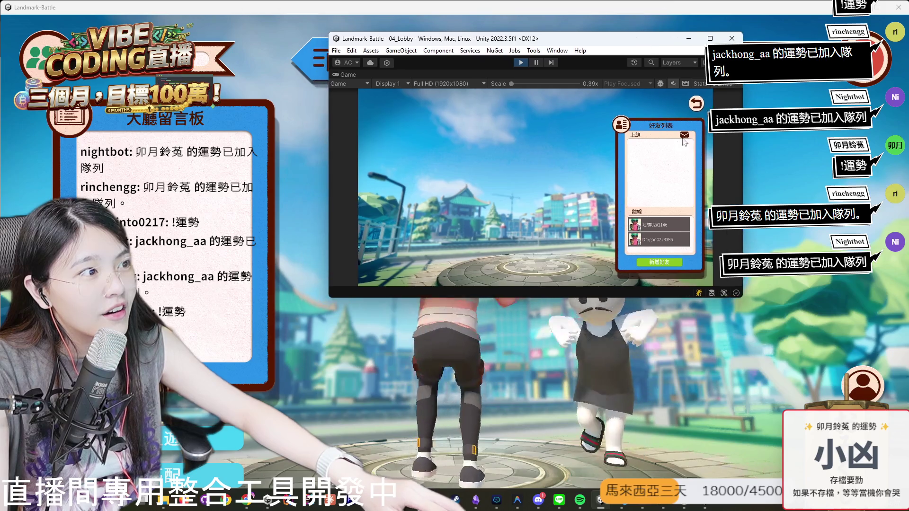
{"action": "left_click", "coordinate": [652, 263]}
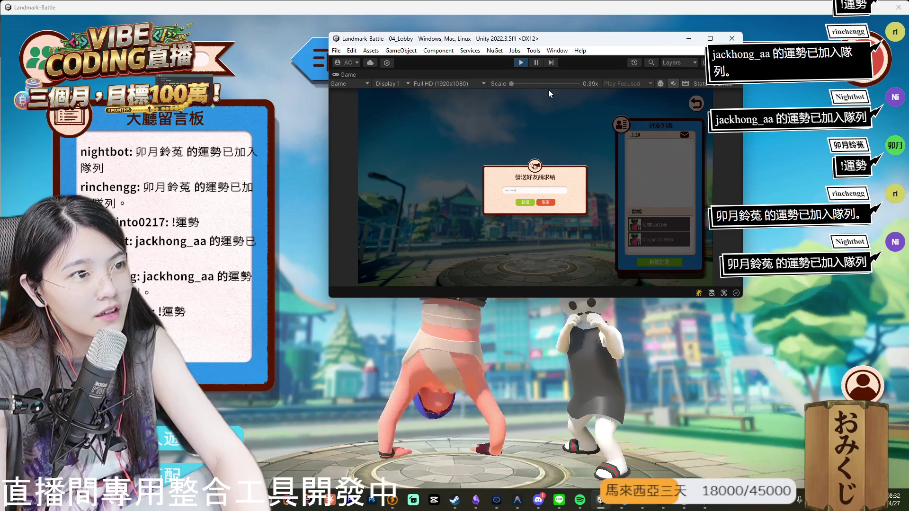
{"action": "type", "text": "#2143"}
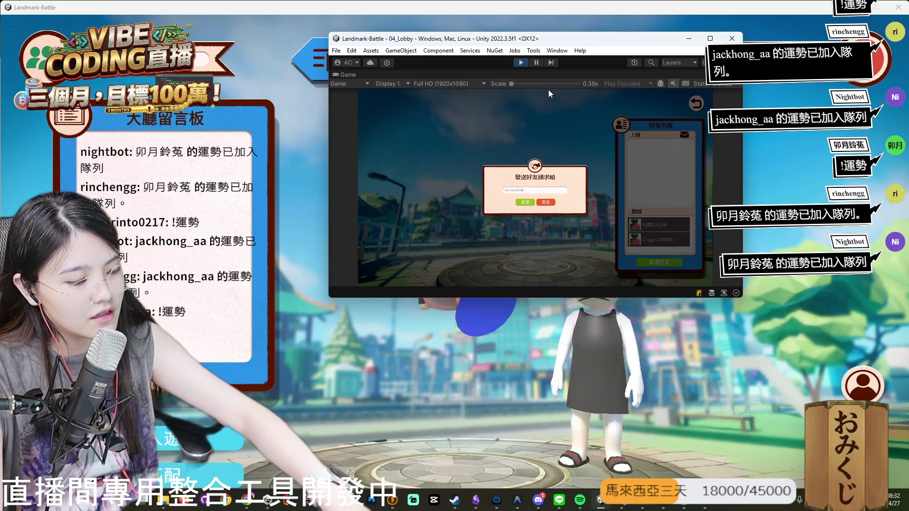
{"action": "left_click", "coordinate": [526, 202]}
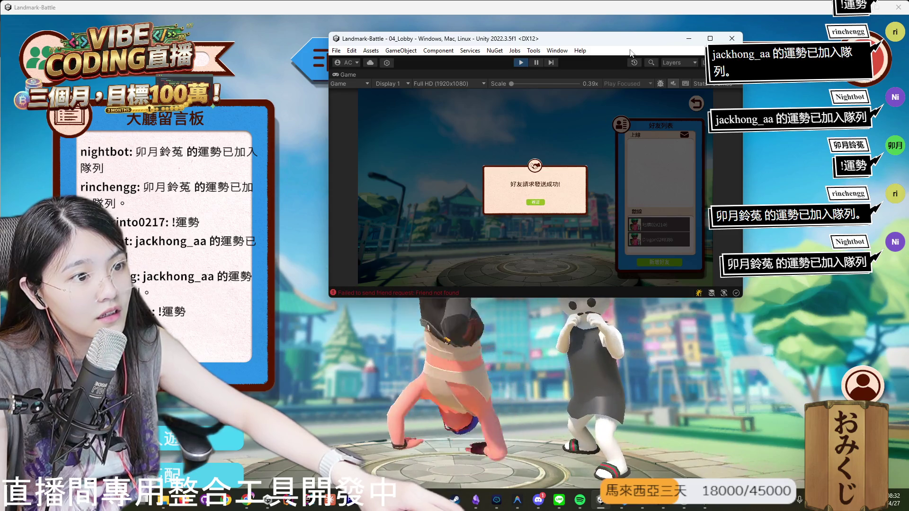
{"action": "left_click", "coordinate": [689, 39]}
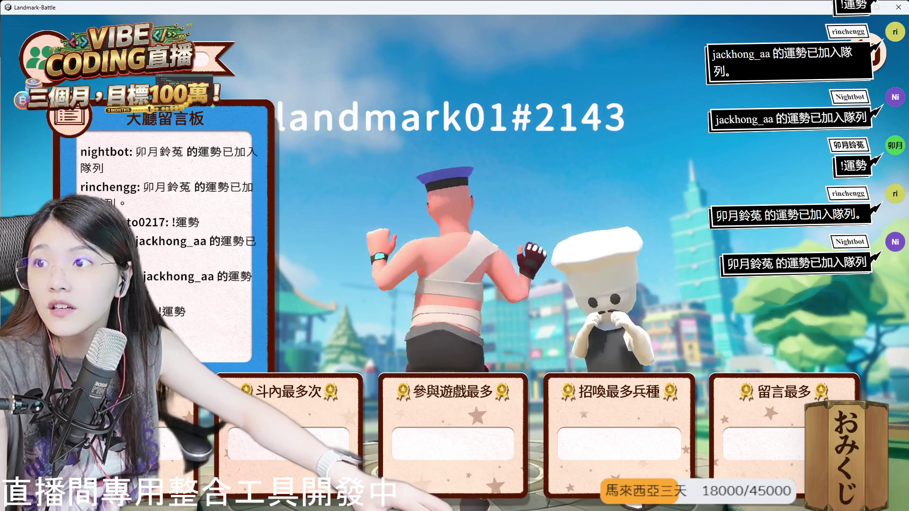
Dismiss the editor's request-sent confirmation and make the editor window slightly shorter.
{"action": "key", "text": "alt+Tab"}
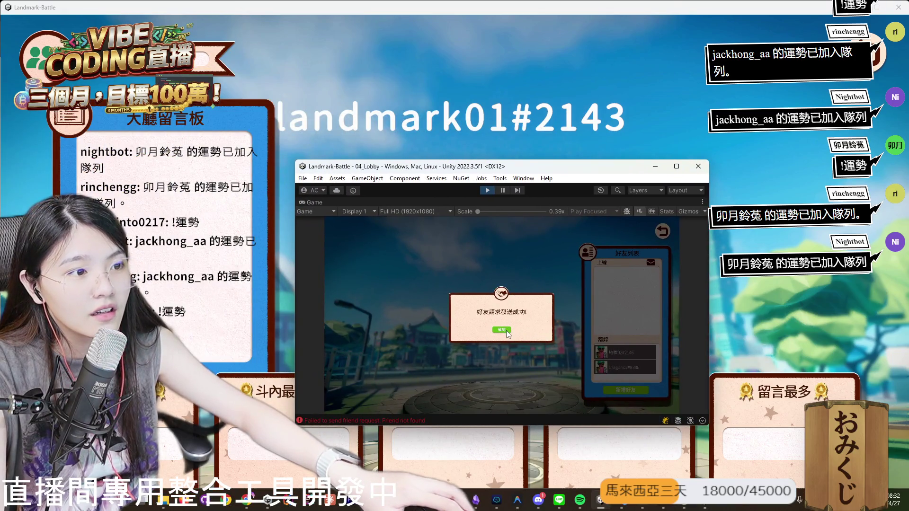
{"action": "left_click", "coordinate": [503, 330]}
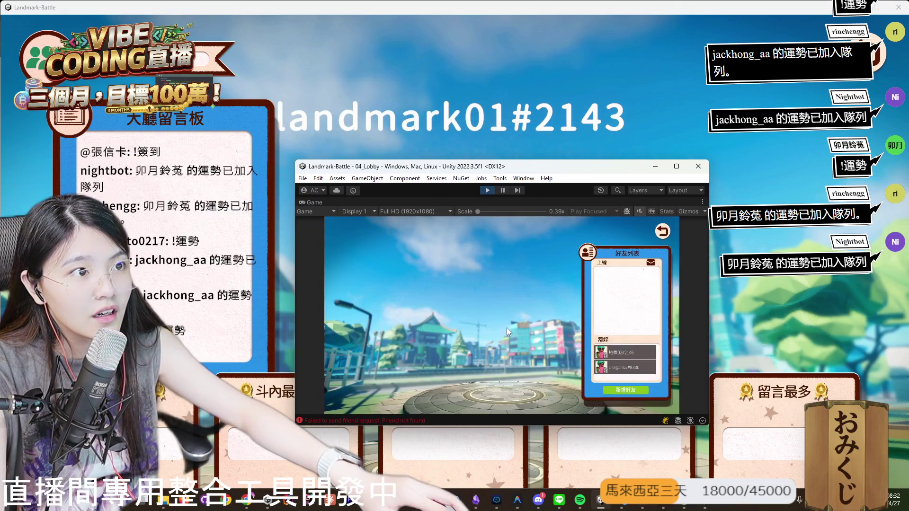
{"action": "mouse_move", "coordinate": [405, 160]}
{"action": "left_mouse_down"}
{"action": "mouse_move", "coordinate": [406, 130]}
{"action": "mouse_move", "coordinate": [406, 159]}
{"action": "left_mouse_up"}
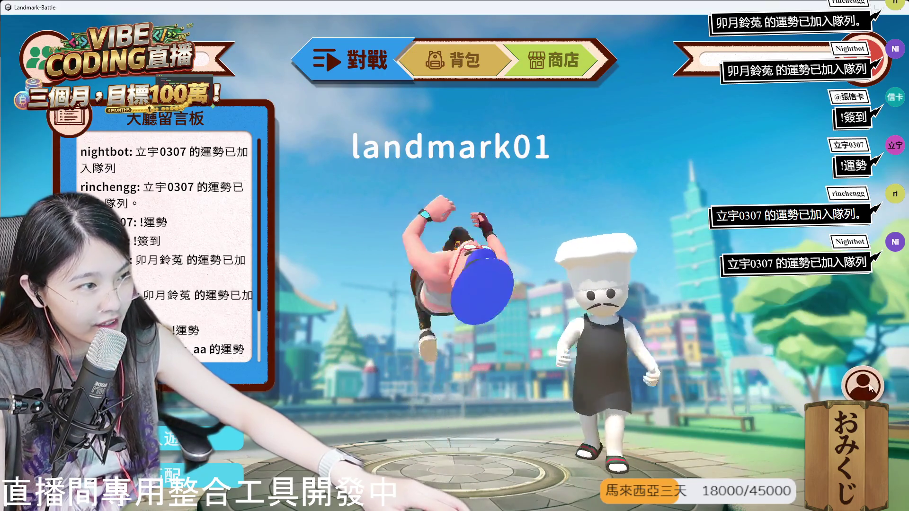
Resend the friend request with the tag corrected by adding '01', then confirm.
{"action": "key", "text": "alt+Tab"}
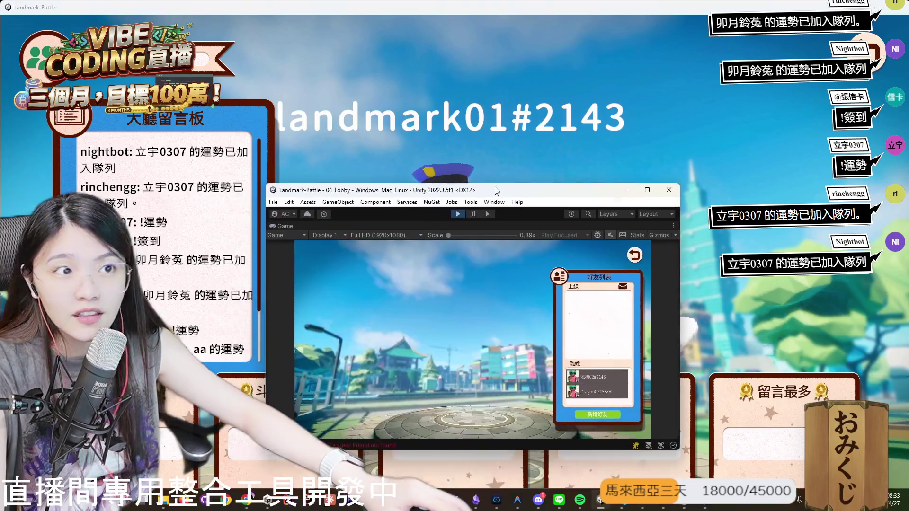
{"action": "left_click", "coordinate": [595, 412]}
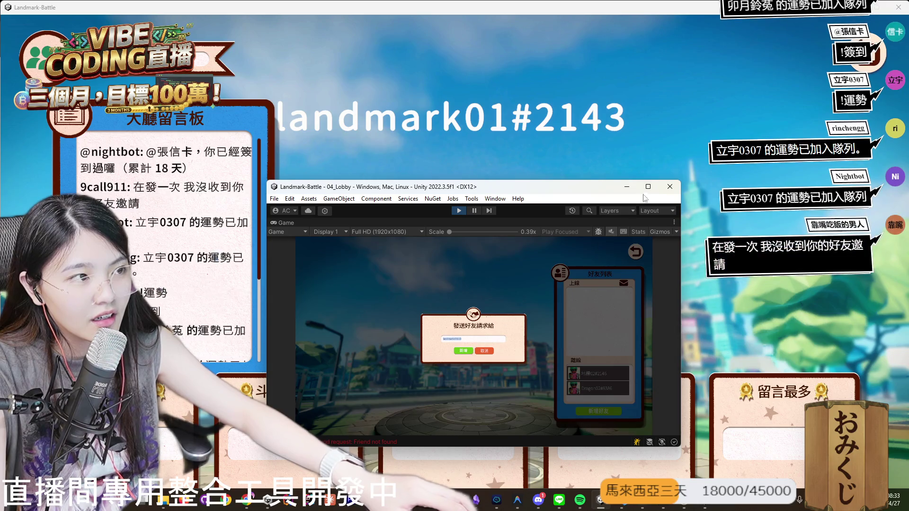
{"action": "left_click", "coordinate": [648, 186]}
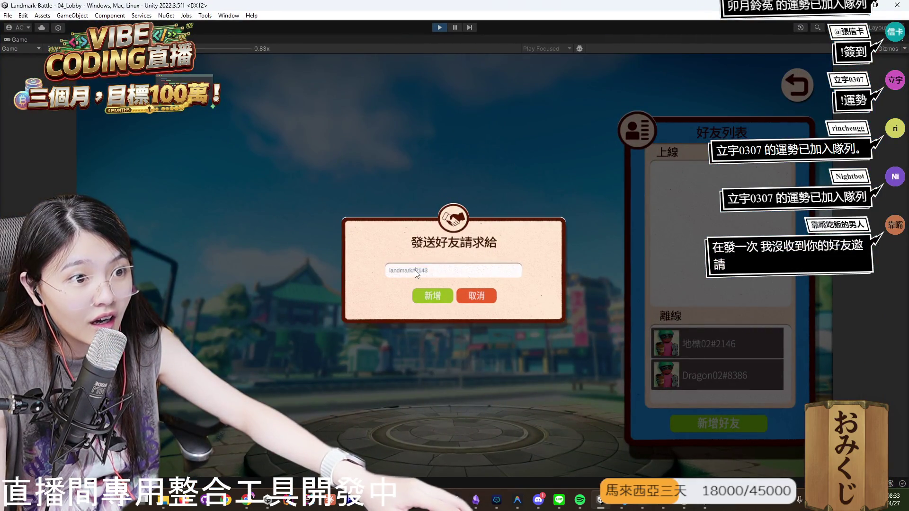
{"action": "type", "text": "01"}
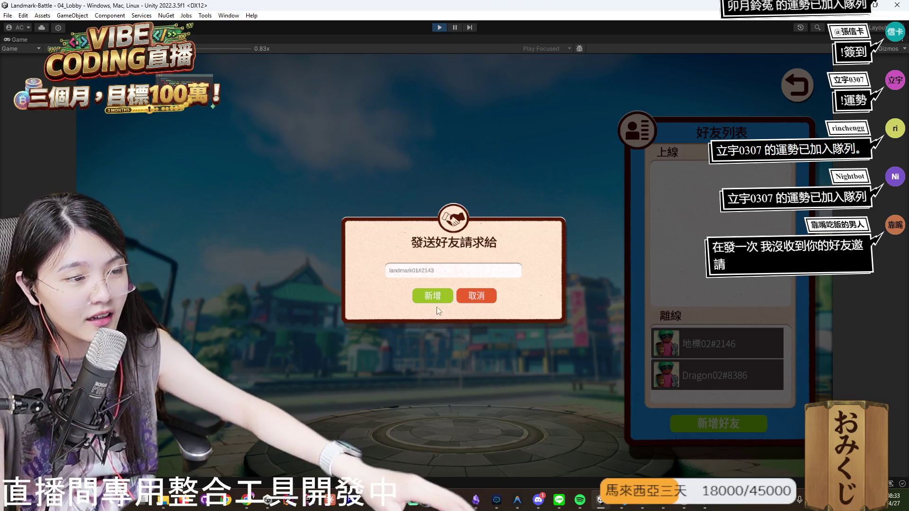
{"action": "left_click", "coordinate": [439, 299]}
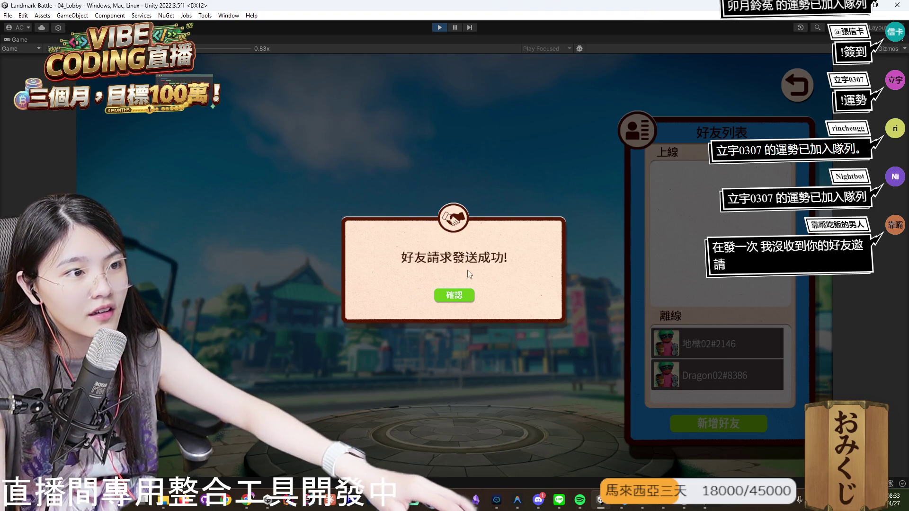
{"action": "left_click", "coordinate": [469, 295]}
{"action": "left_click", "coordinate": [600, 500]}
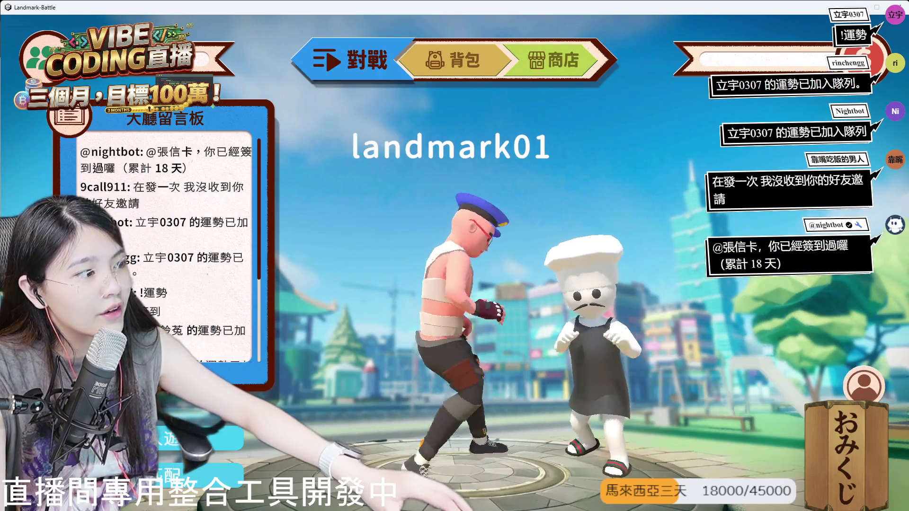
Answer the pending friend request in the build and return to its lobby.
{"action": "left_click", "coordinate": [864, 386]}
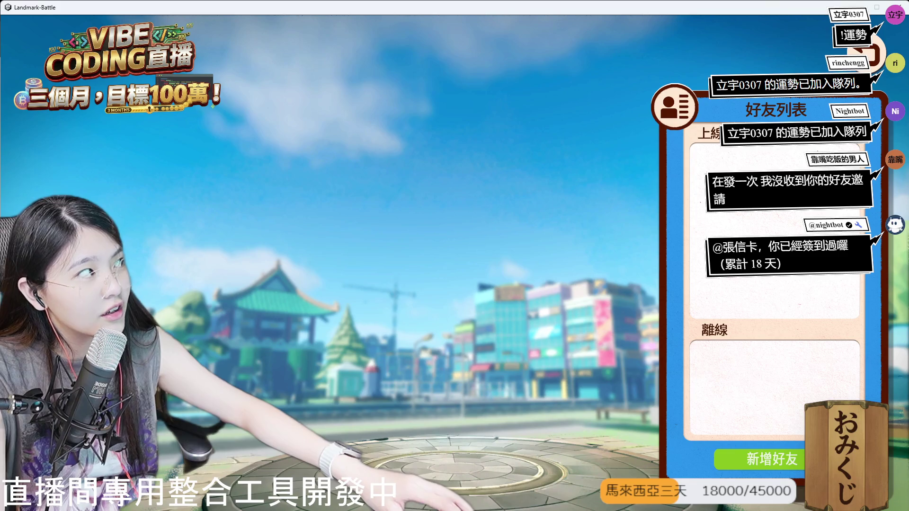
{"action": "left_click", "coordinate": [818, 144]}
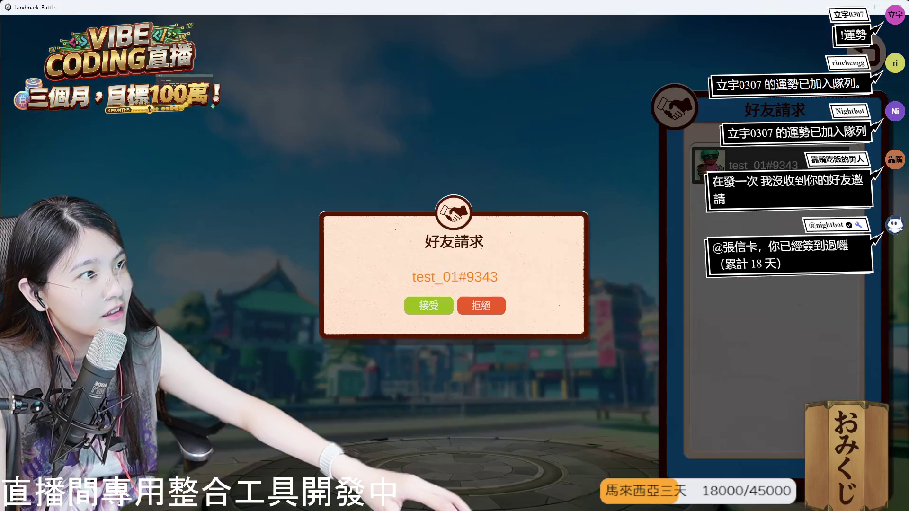
{"action": "left_click", "coordinate": [425, 307]}
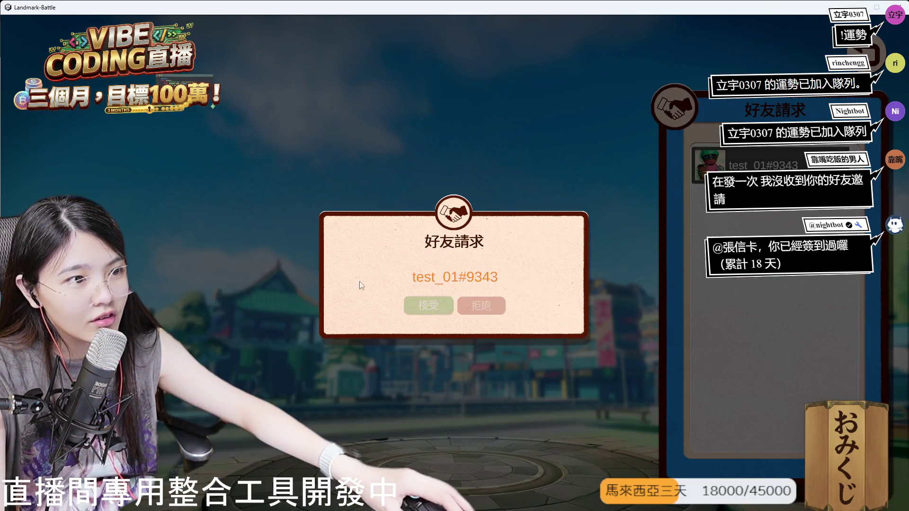
{"action": "left_click", "coordinate": [868, 55]}
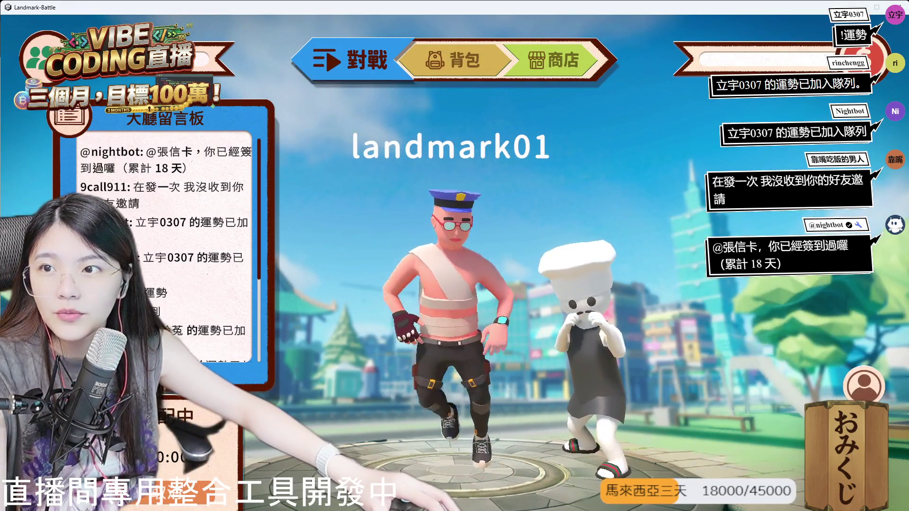
Accept the found match in the Unity client and bring Discord into view.
{"action": "key", "text": "alt+Tab"}
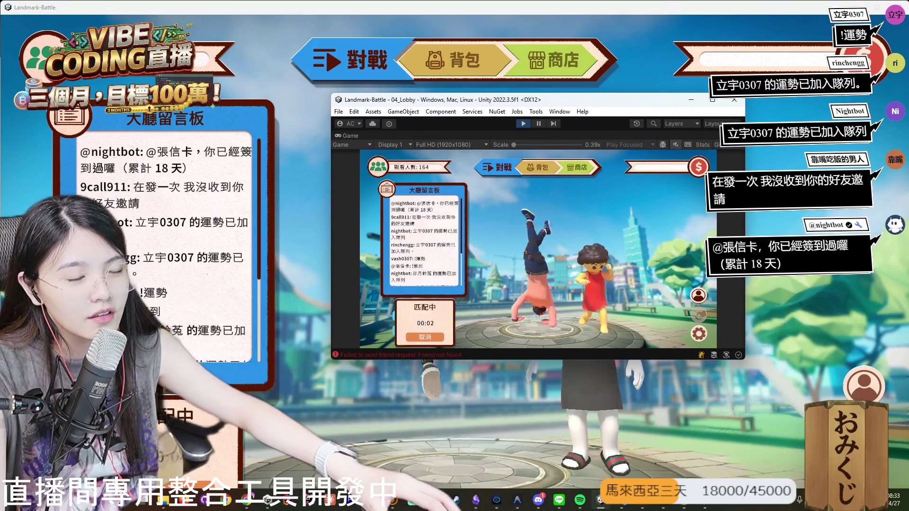
{"action": "left_click", "coordinate": [542, 501]}
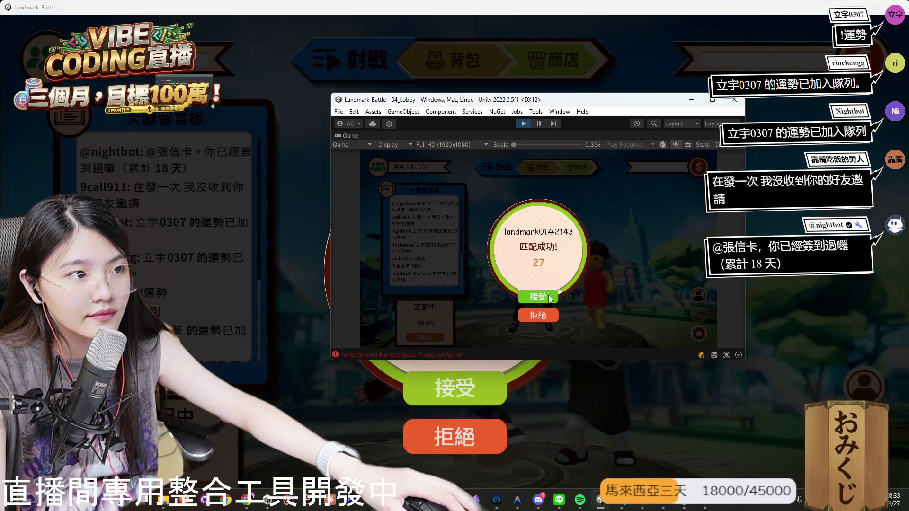
{"action": "left_click", "coordinate": [479, 387]}
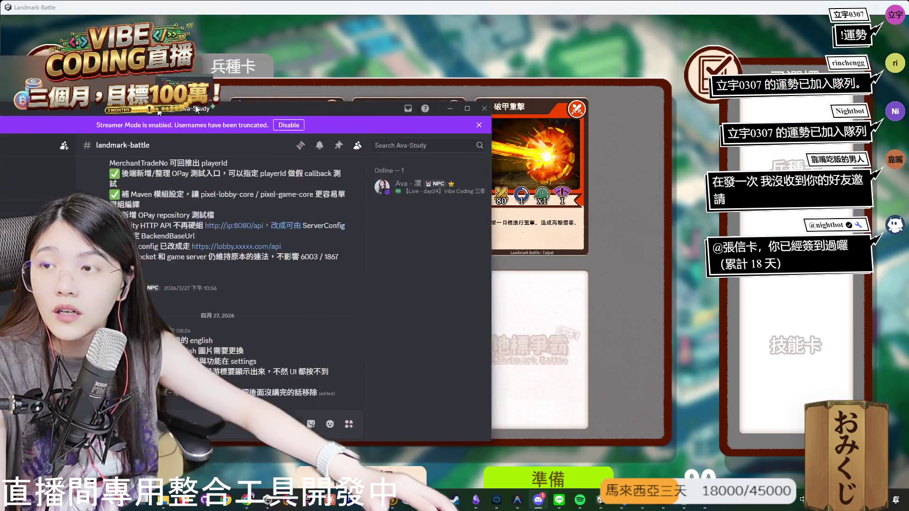
{"action": "left_click_drag", "start_coordinate": [197, 110], "coordinate": [369, 97]}
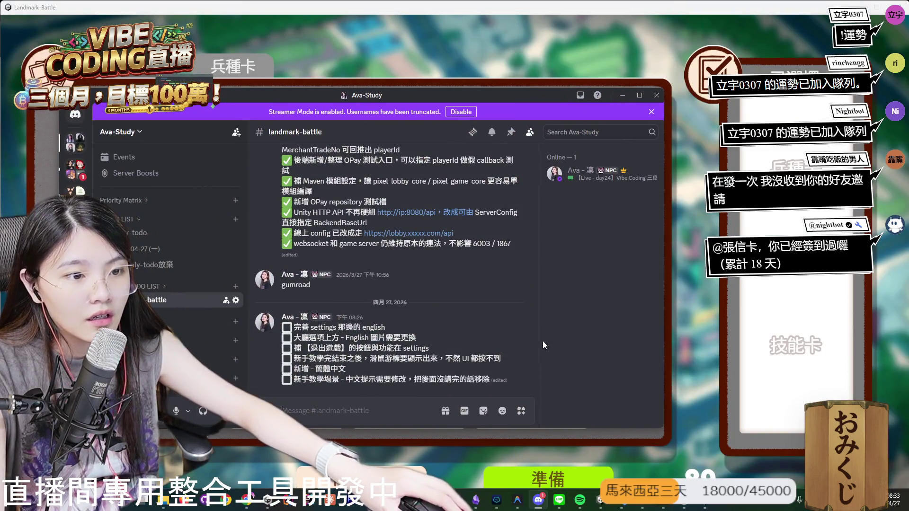
Add a to-do line: friend requests fail but show success while Unity logs an error.
{"action": "left_click", "coordinate": [491, 312]}
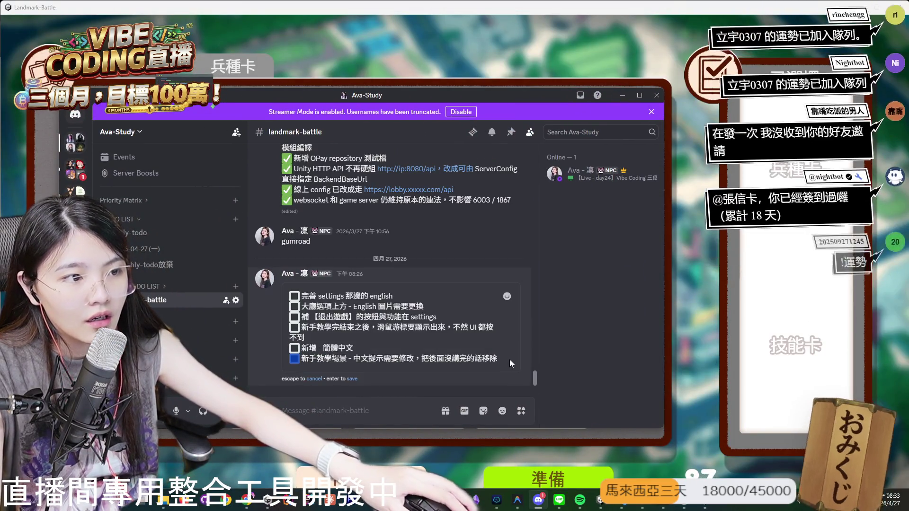
{"action": "left_click", "coordinate": [501, 352]}
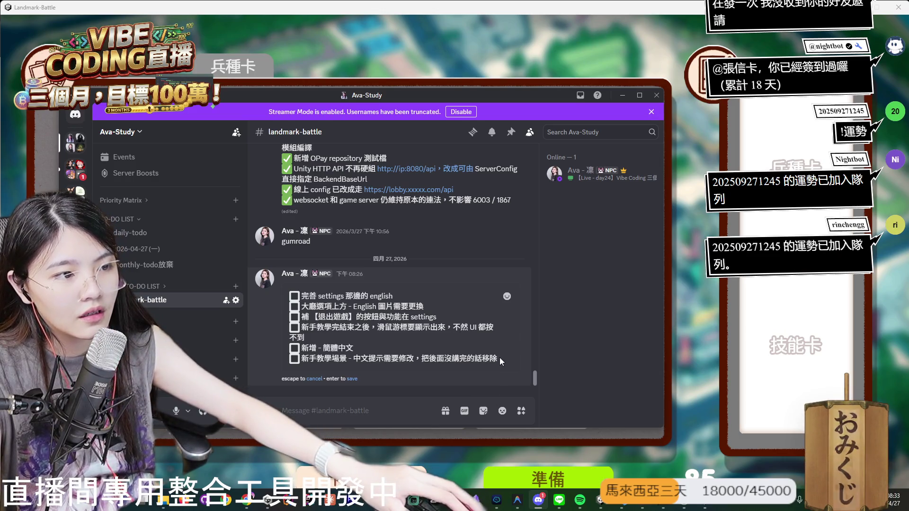
{"action": "triple_click", "coordinate": [487, 347]}
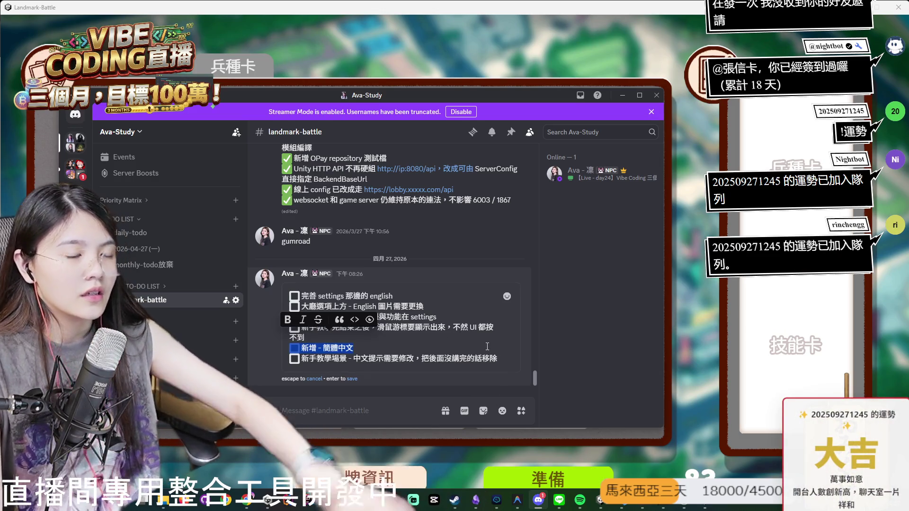
{"action": "key", "text": "ctrl+End"}
{"action": "key", "text": "shift+Return"}
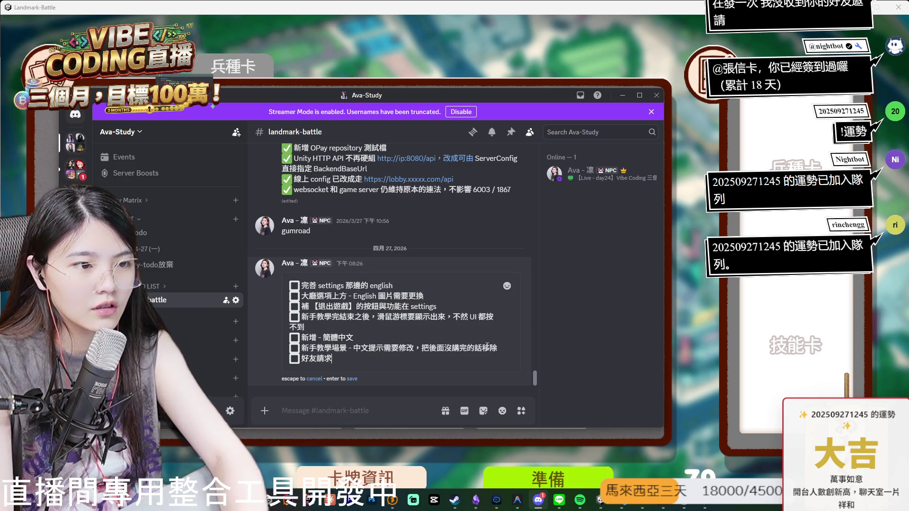
{"action": "type", "text": "失敗，卻顯示成功的回饋，但是 unity log 顯示"}
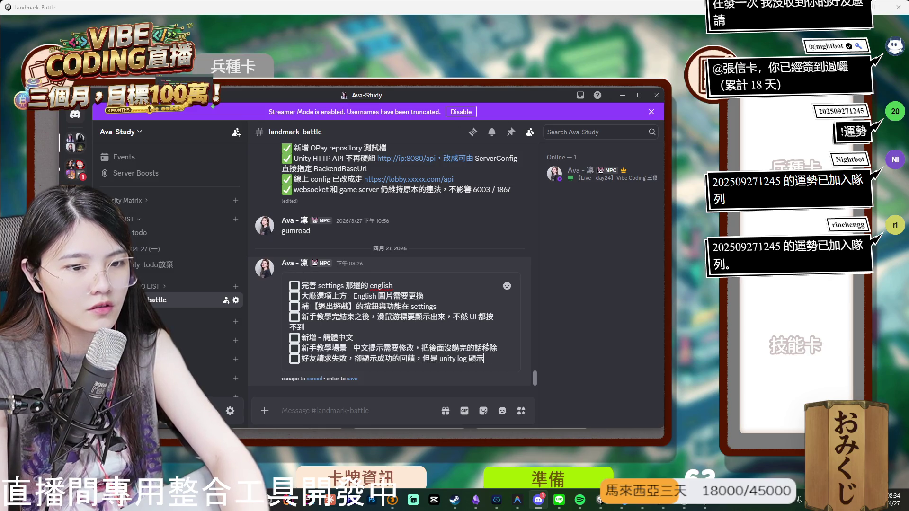
{"action": "key", "text": "alt+Tab"}
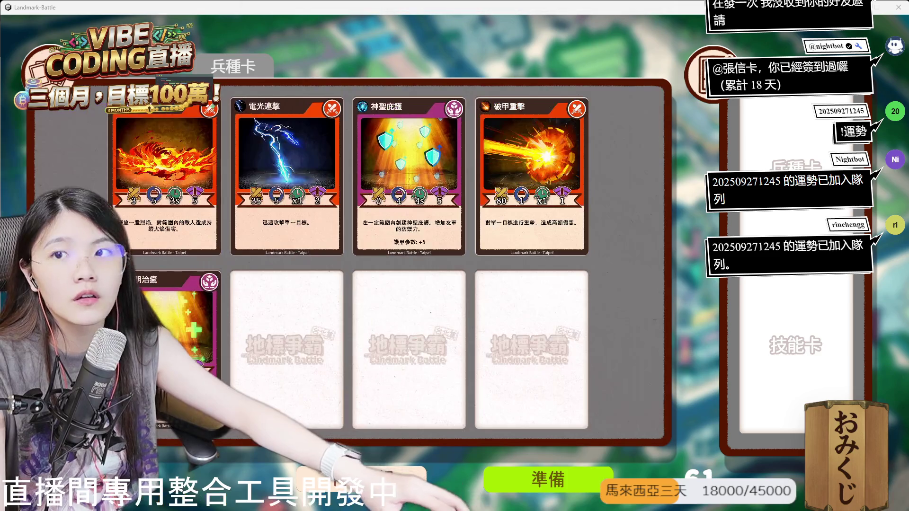
Add cards and mark 準備 ready in both the build and the Unity client.
{"action": "left_click", "coordinate": [439, 194]}
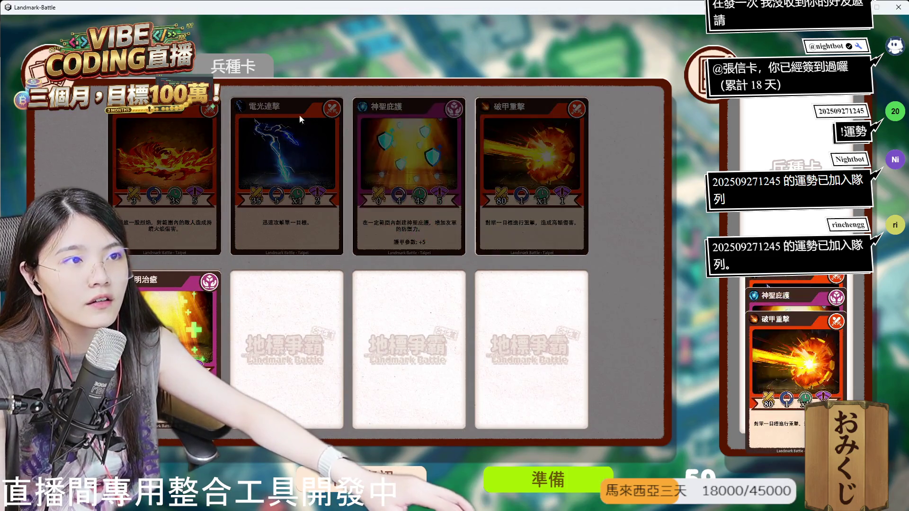
{"action": "left_click", "coordinate": [560, 486]}
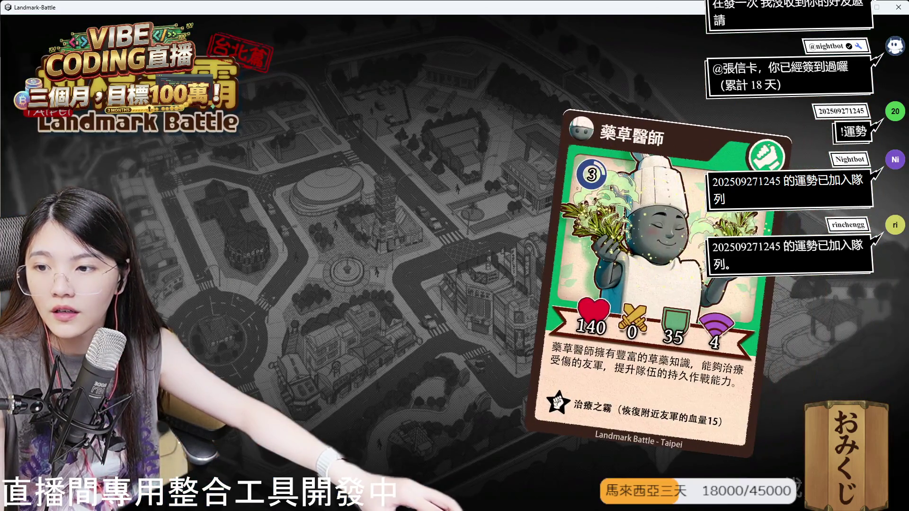
{"action": "key", "text": "alt+Tab"}
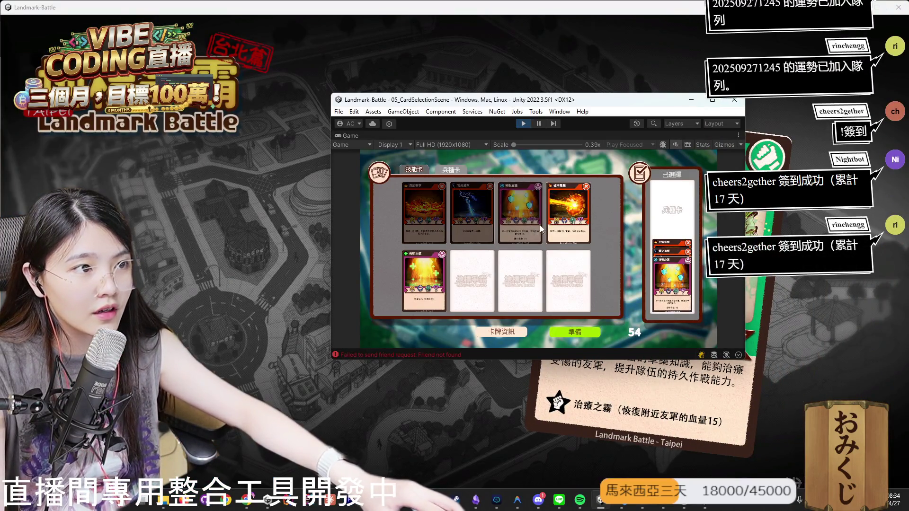
{"action": "left_click", "coordinate": [581, 335]}
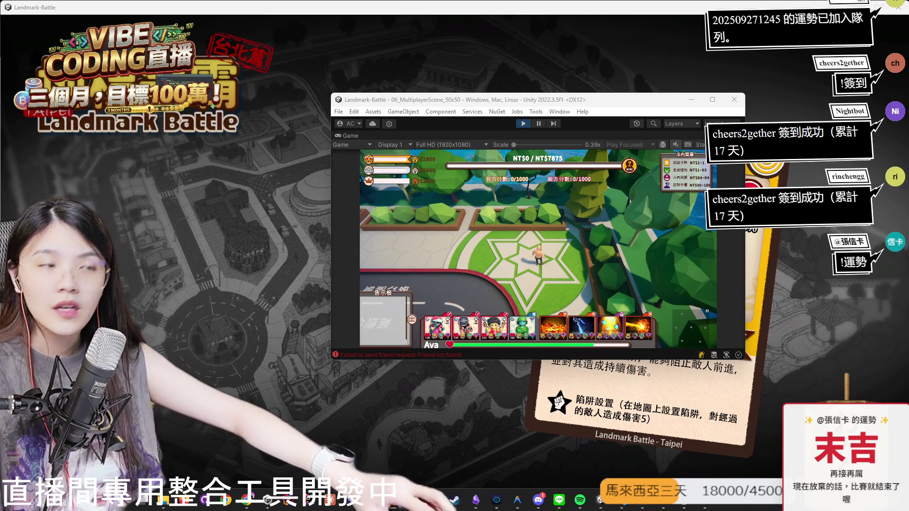
{"action": "left_click_drag", "start_coordinate": [603, 110], "coordinate": [574, 114]}
{"action": "mouse_move", "coordinate": [277, 229]}
{"action": "left_mouse_down"}
{"action": "mouse_move", "coordinate": [468, 114]}
{"action": "mouse_move", "coordinate": [449, 120]}
{"action": "left_mouse_up"}
{"action": "left_click", "coordinate": [665, 425]}
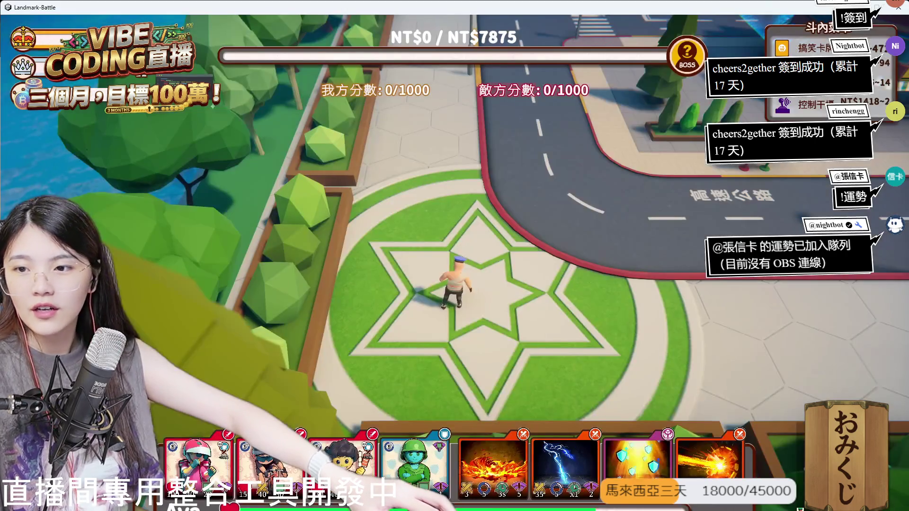
Walk the characters through the streets with W and S in both clients.
{"action": "key", "text": "alt+Tab"}
{"action": "key", "text": "s"}
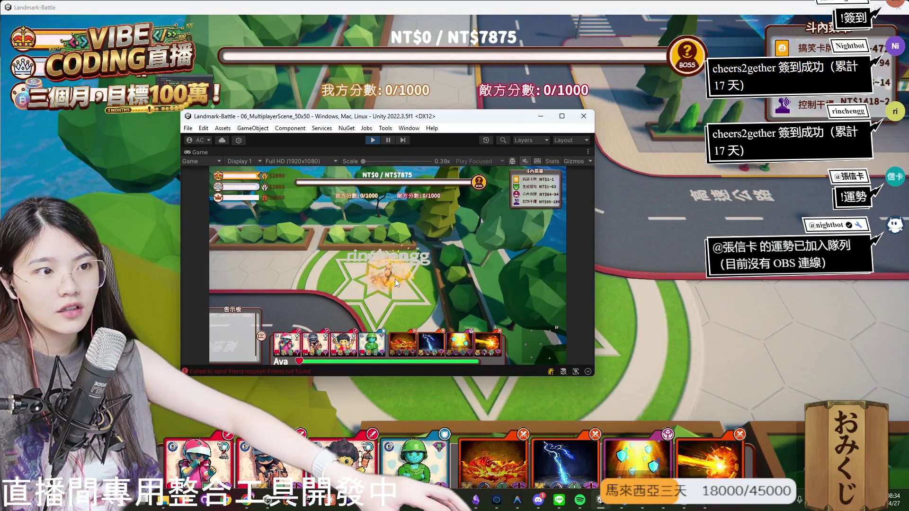
{"action": "key", "text": "s"}
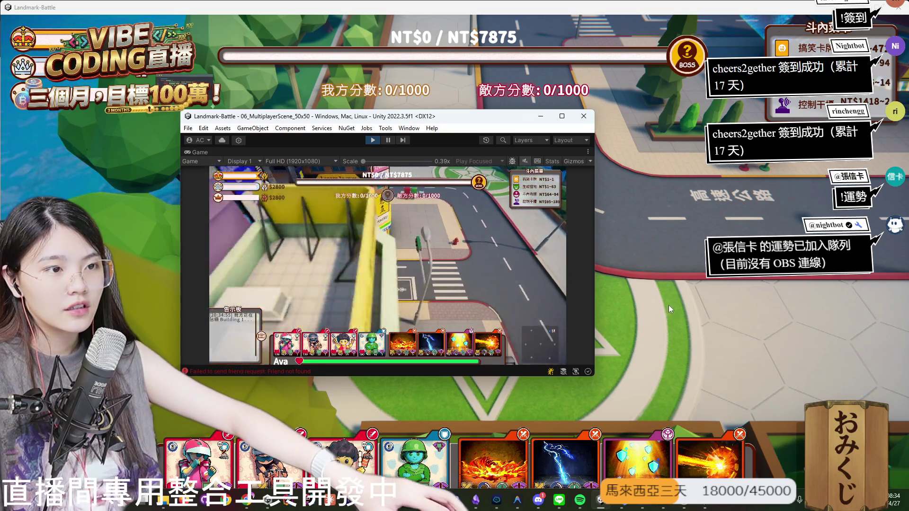
{"action": "left_click", "coordinate": [681, 261]}
{"action": "key", "text": "w"}
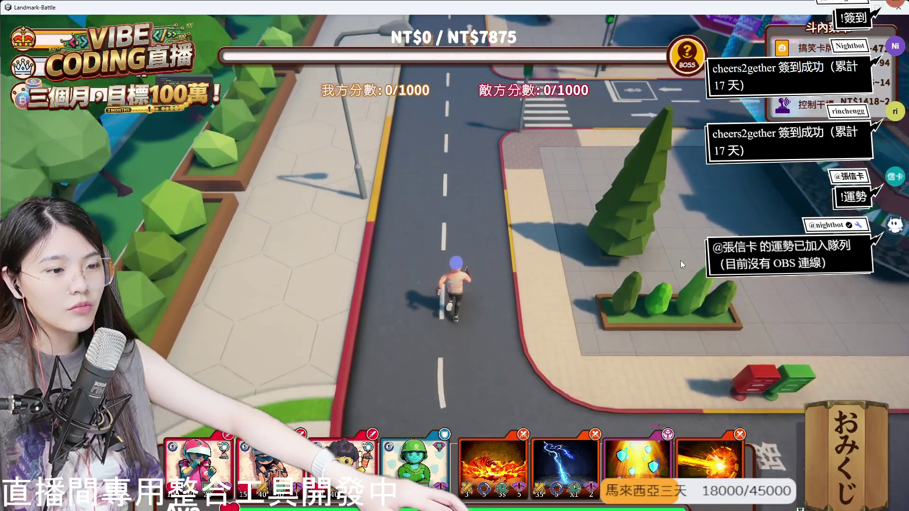
{"action": "key", "text": "w"}
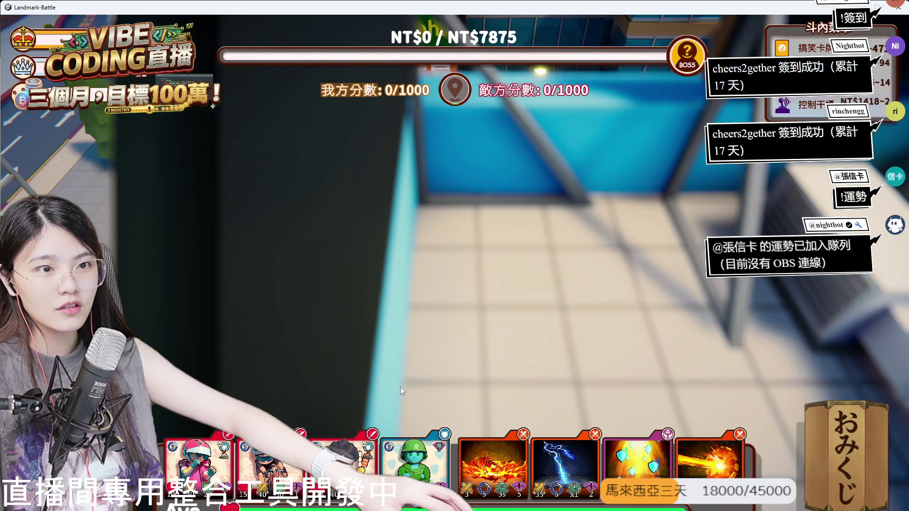
{"action": "key", "text": "s"}
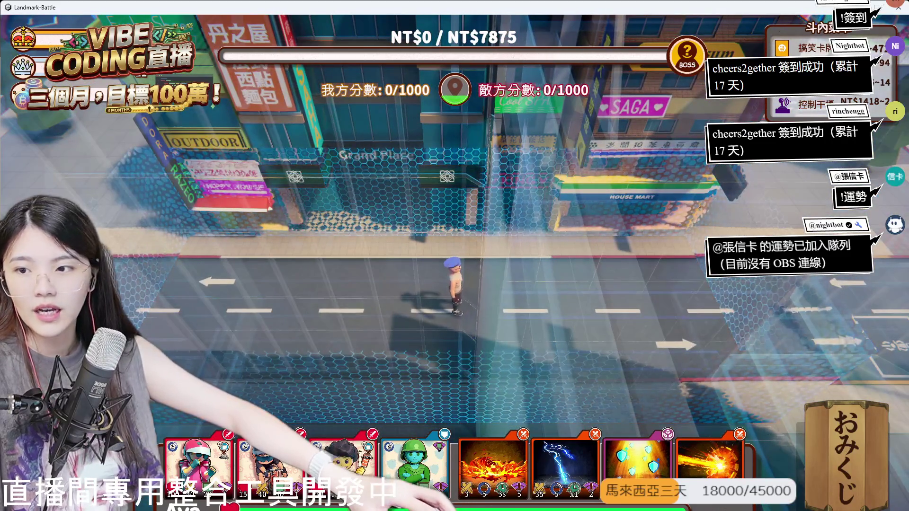
Give the Unity game view control, reposition the editor, and maximize it.
{"action": "key", "text": "alt+Tab"}
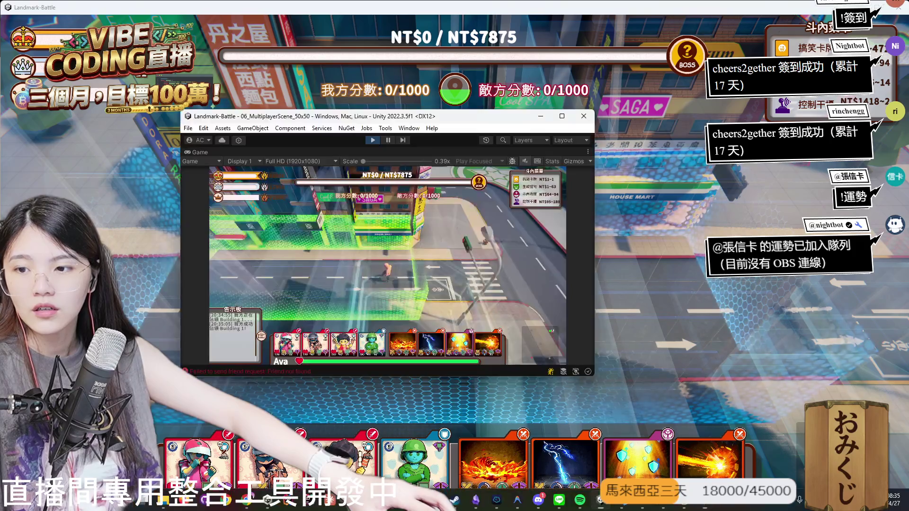
{"action": "left_click", "coordinate": [468, 282]}
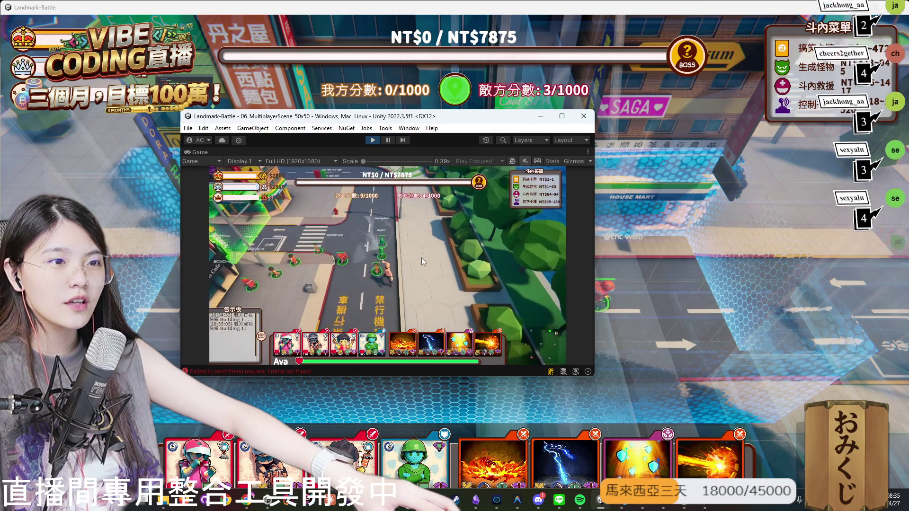
{"action": "mouse_move", "coordinate": [446, 123]}
{"action": "left_mouse_down"}
{"action": "mouse_move", "coordinate": [485, 291]}
{"action": "mouse_move", "coordinate": [580, 382]}
{"action": "mouse_move", "coordinate": [420, 171]}
{"action": "left_mouse_up"}
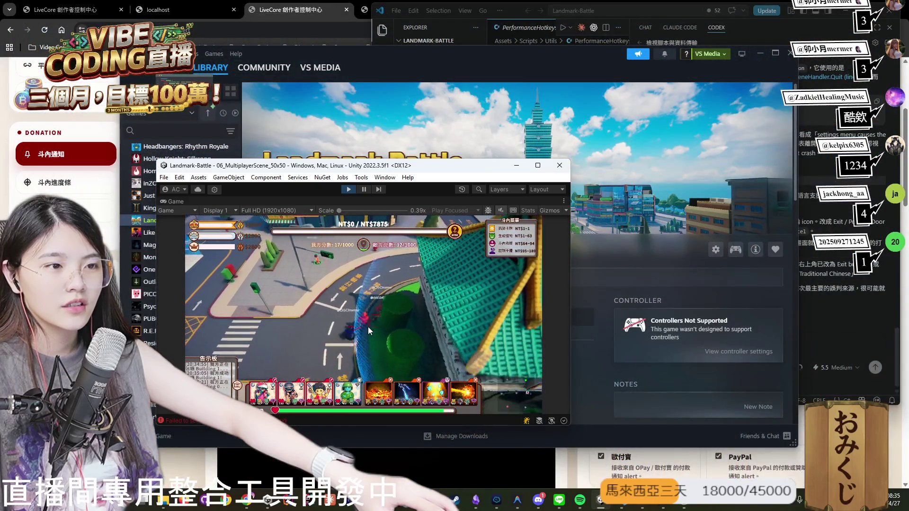
{"action": "mouse_move", "coordinate": [412, 169]}
{"action": "left_mouse_down"}
{"action": "mouse_move", "coordinate": [251, 192]}
{"action": "mouse_move", "coordinate": [573, 157]}
{"action": "mouse_move", "coordinate": [552, 155]}
{"action": "left_mouse_up"}
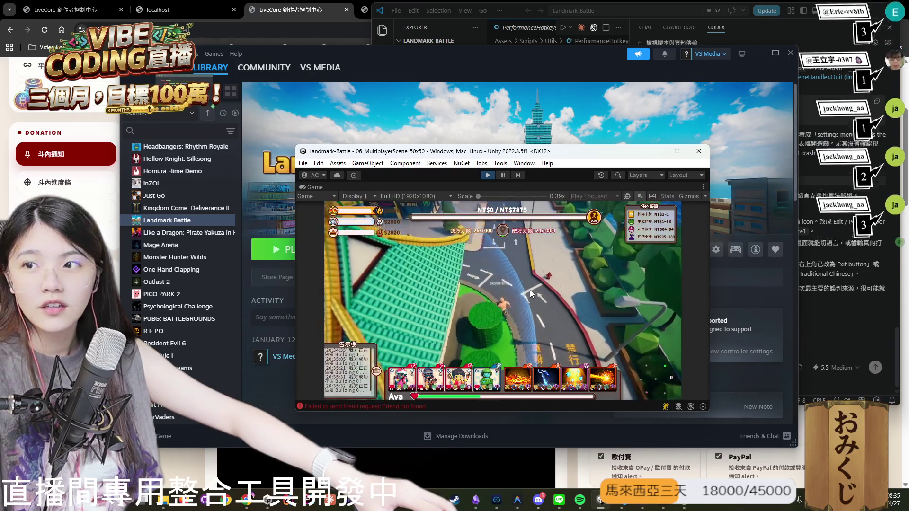
{"action": "left_click", "coordinate": [677, 151]}
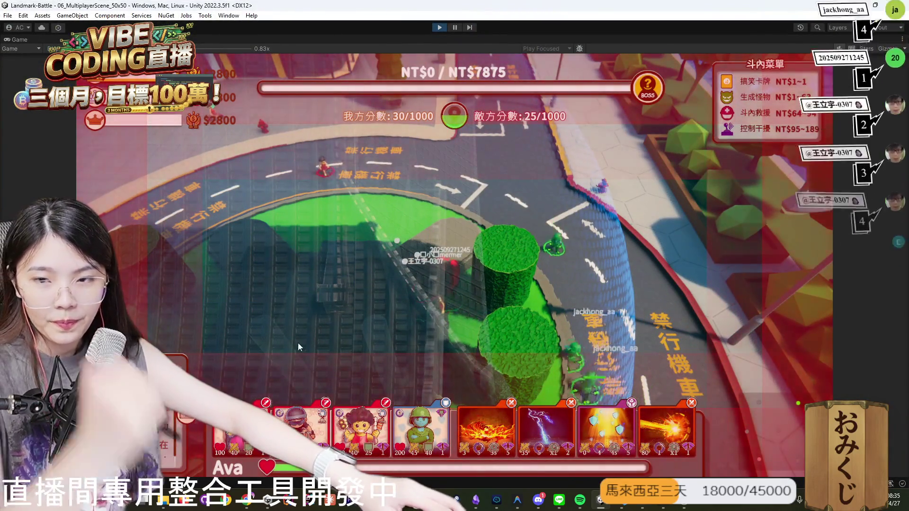
Restore the editor layout and maximize the Game view with Shift+Space for the match.
{"action": "double_click", "coordinate": [20, 40]}
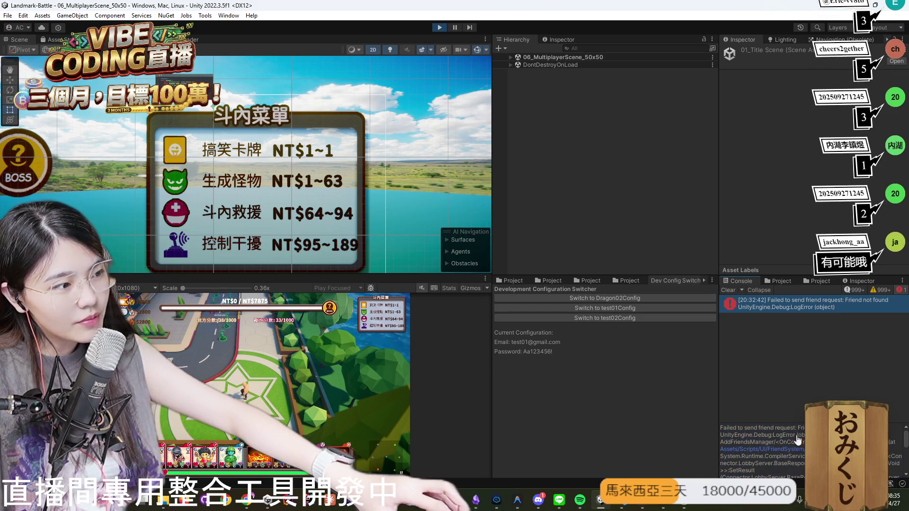
{"action": "key", "text": "shift+space"}
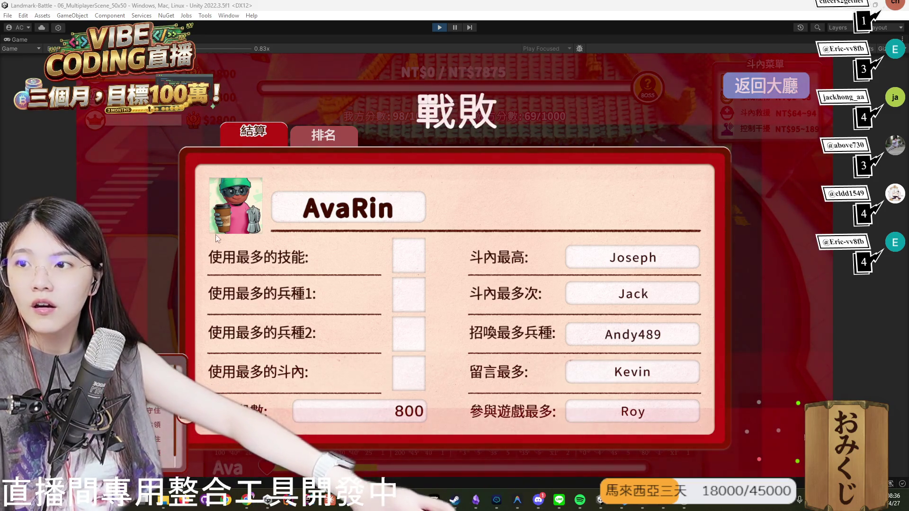
Return from the defeat screen to the lobby and check the 背包 cards.
{"action": "left_click", "coordinate": [775, 84]}
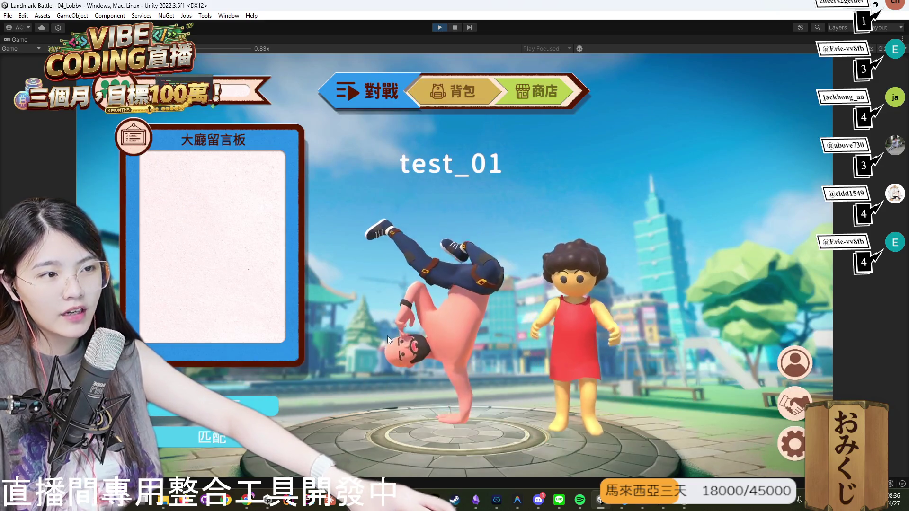
{"action": "left_click", "coordinate": [478, 82]}
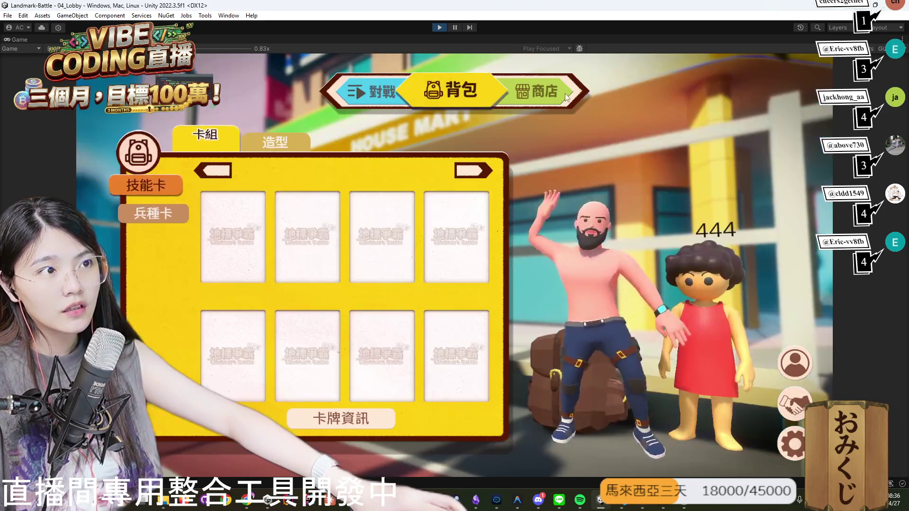
{"action": "left_click", "coordinate": [379, 90]}
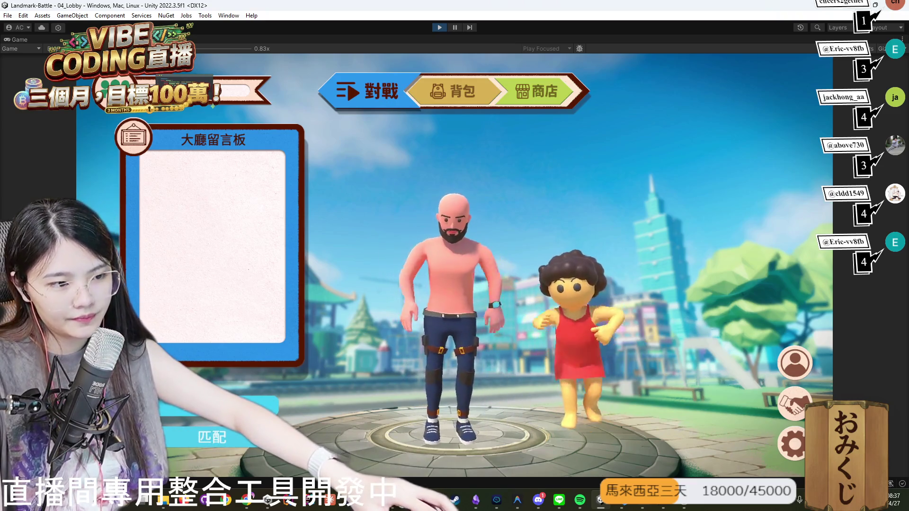
Launch the built game from Steam into its lobby, then return to Unity.
{"action": "left_click", "coordinate": [455, 498]}
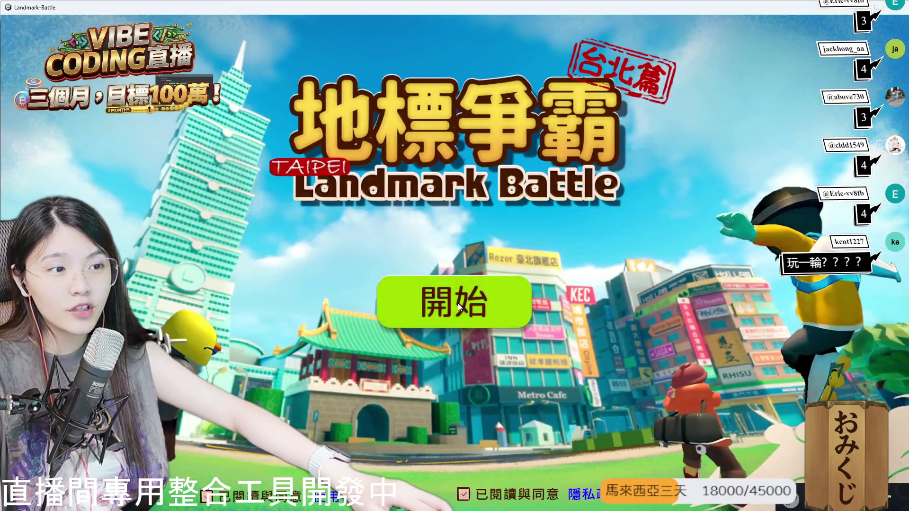
{"action": "left_click", "coordinate": [459, 307]}
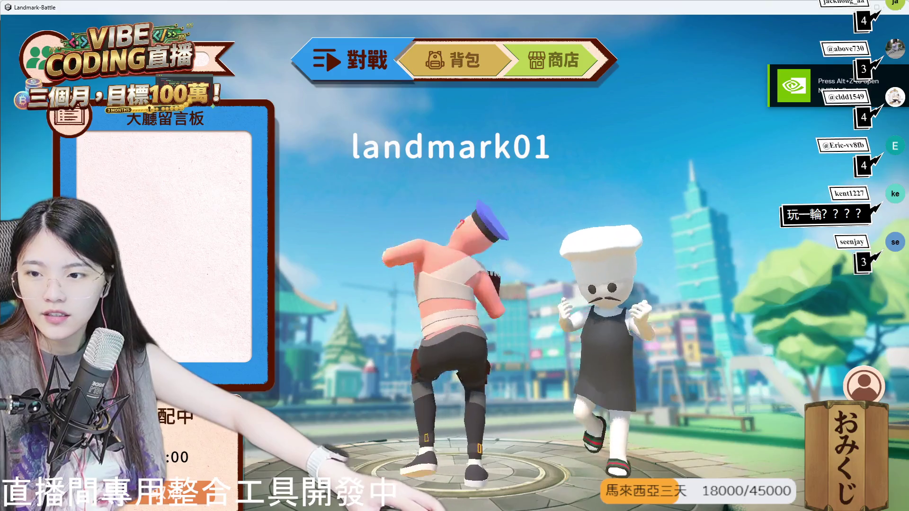
{"action": "key", "text": "alt+Tab"}
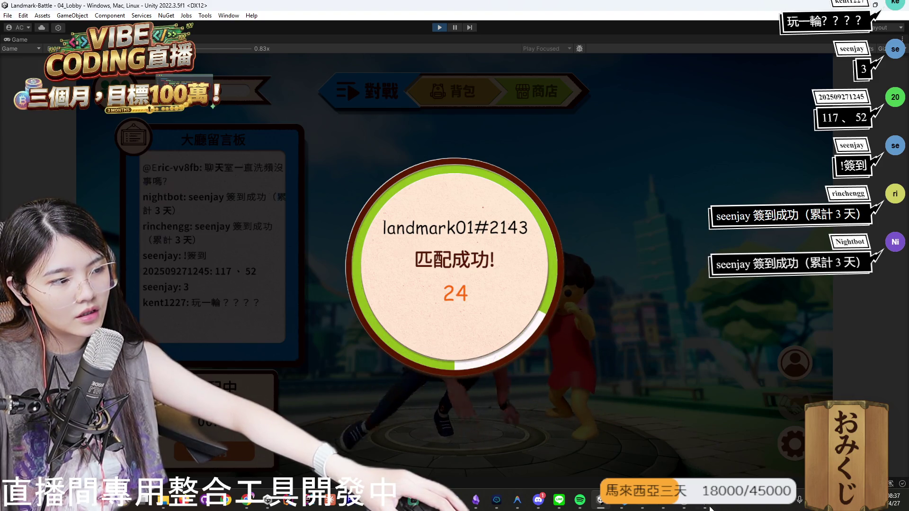
In the built game, accept the found match (接受) and mark the card selection ready (準備).
{"action": "key", "text": "alt+Tab"}
{"action": "left_click", "coordinate": [462, 399]}
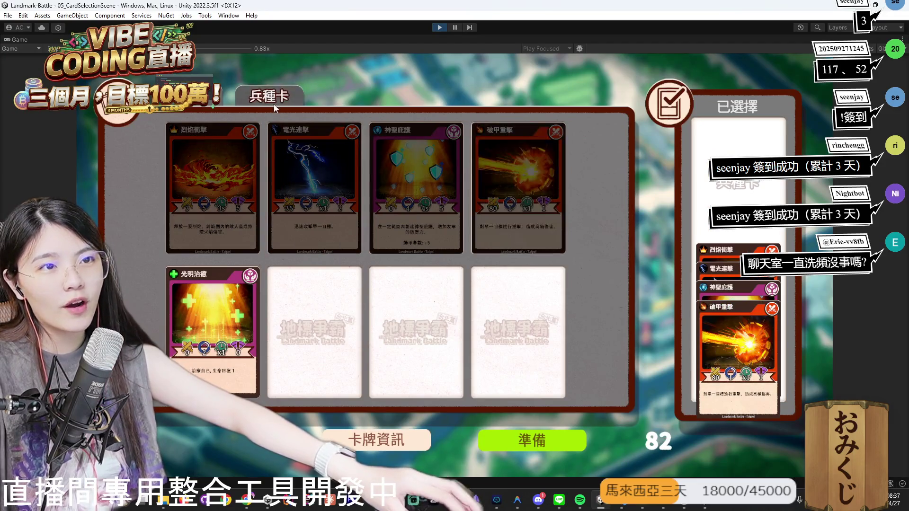
{"action": "left_click", "coordinate": [540, 449]}
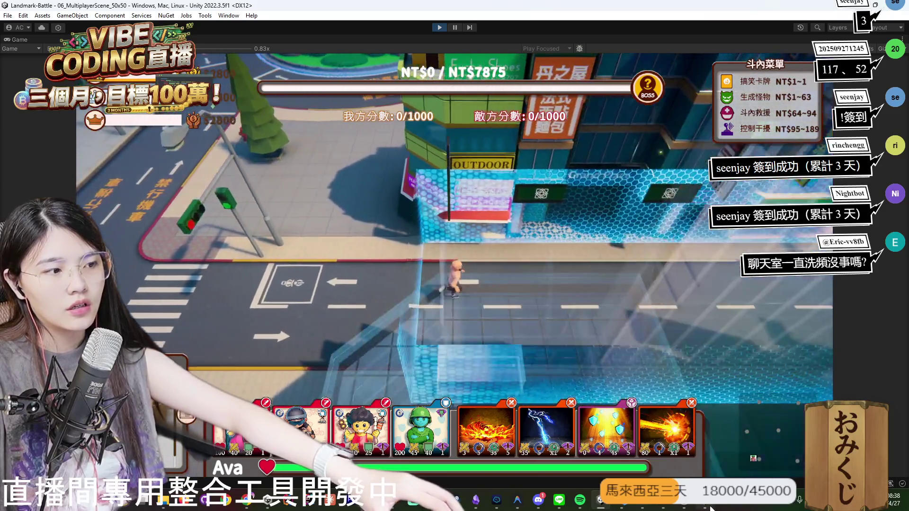
Play the match in both clients, walking the character left along the road with A.
{"action": "left_click", "coordinate": [711, 508]}
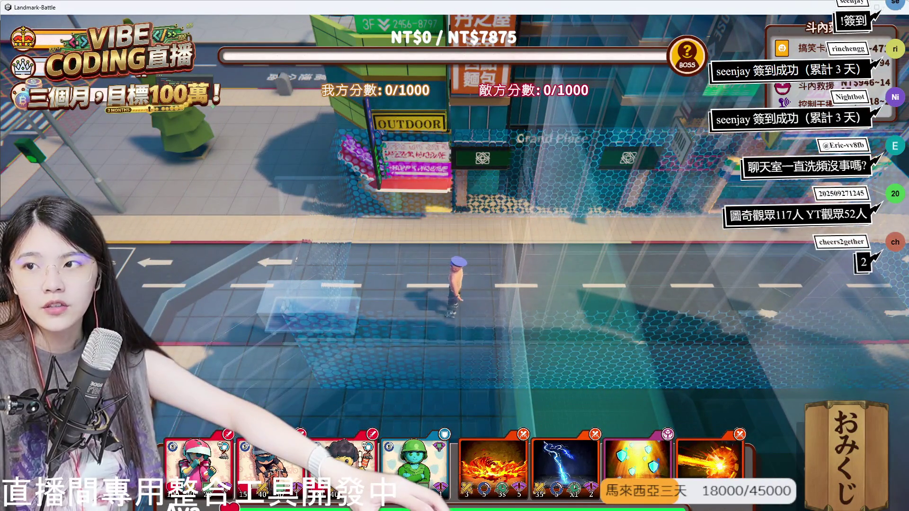
{"action": "key", "text": "alt+Tab"}
{"action": "key", "text": "a"}
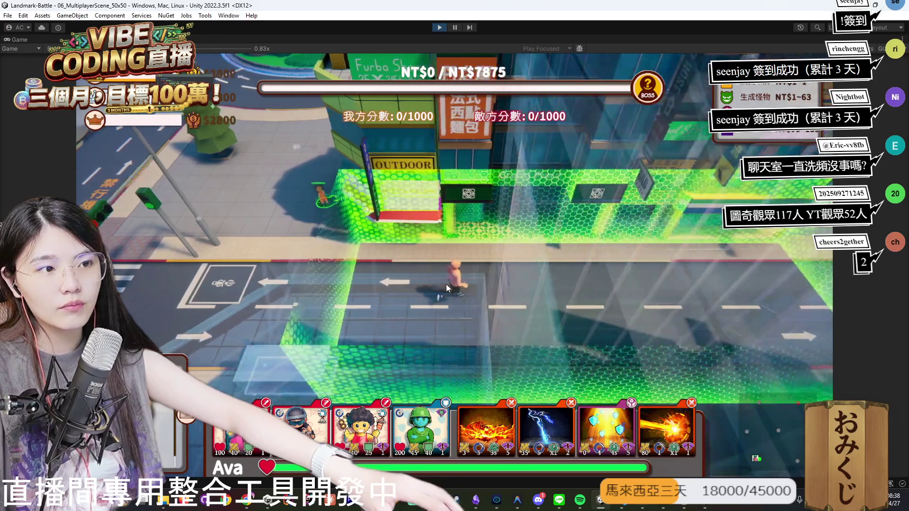
{"action": "key", "text": "a"}
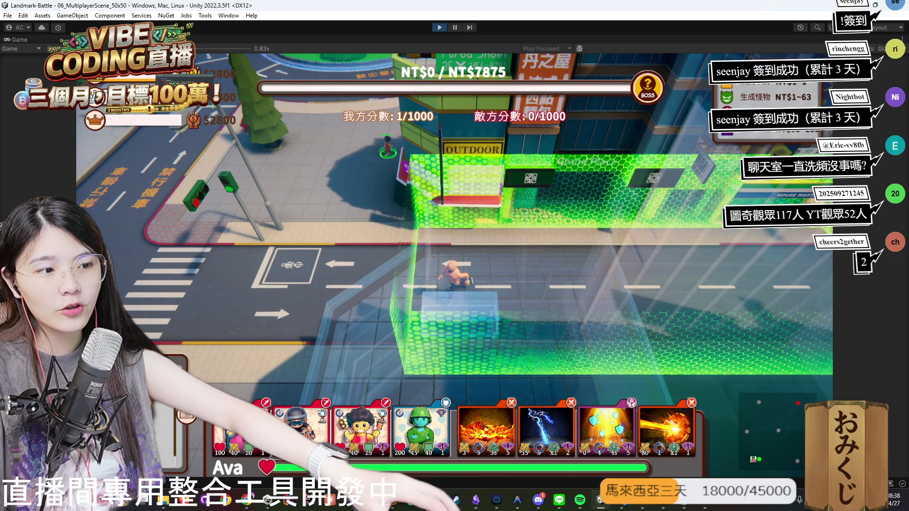
{"action": "left_click", "coordinate": [703, 508]}
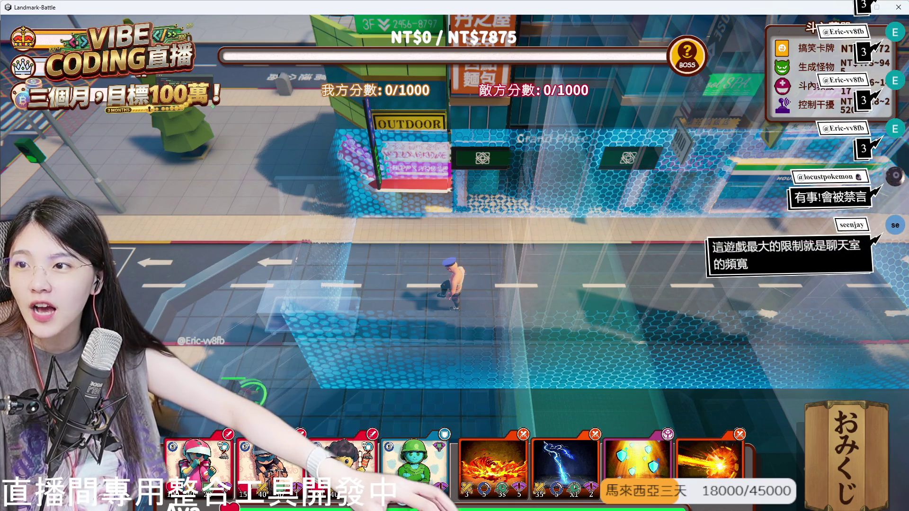
{"action": "key", "text": "alt+Tab"}
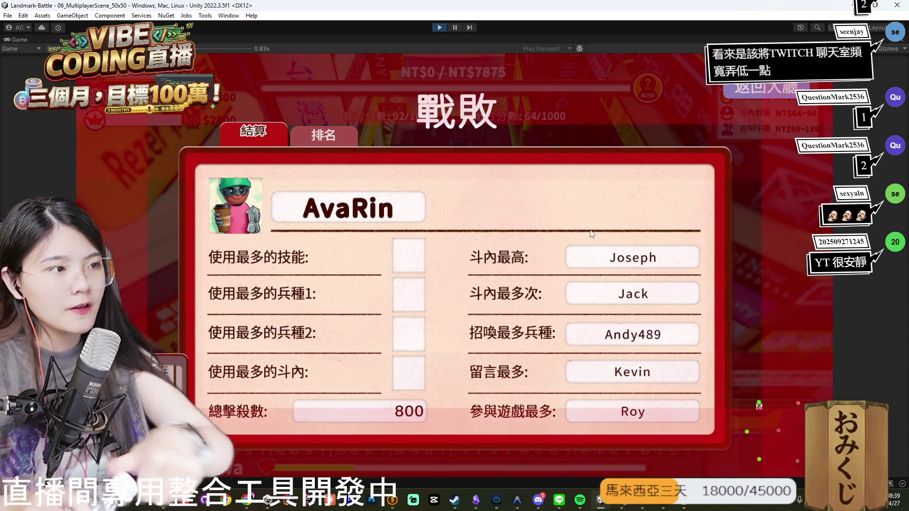
Return to the lobby and start matchmaking (匹配) in both the editor's game and the built game.
{"action": "left_click", "coordinate": [794, 87]}
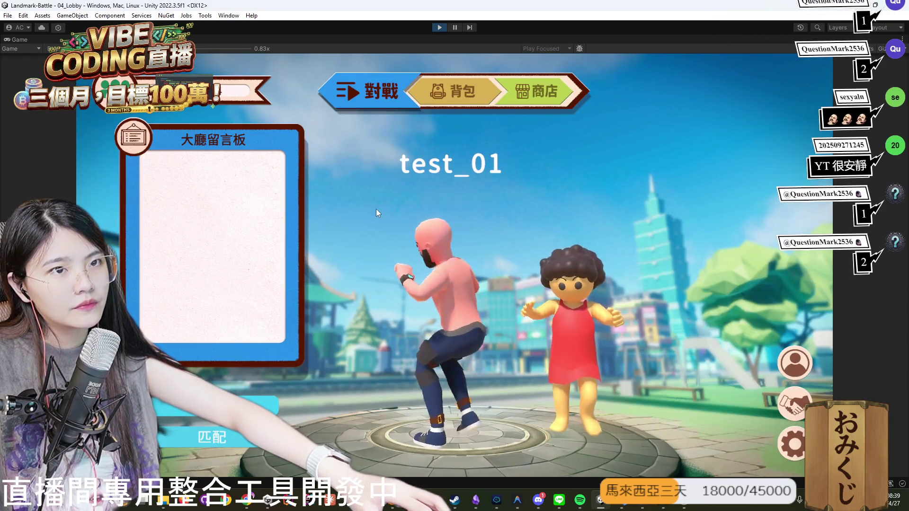
{"action": "left_click", "coordinate": [230, 442]}
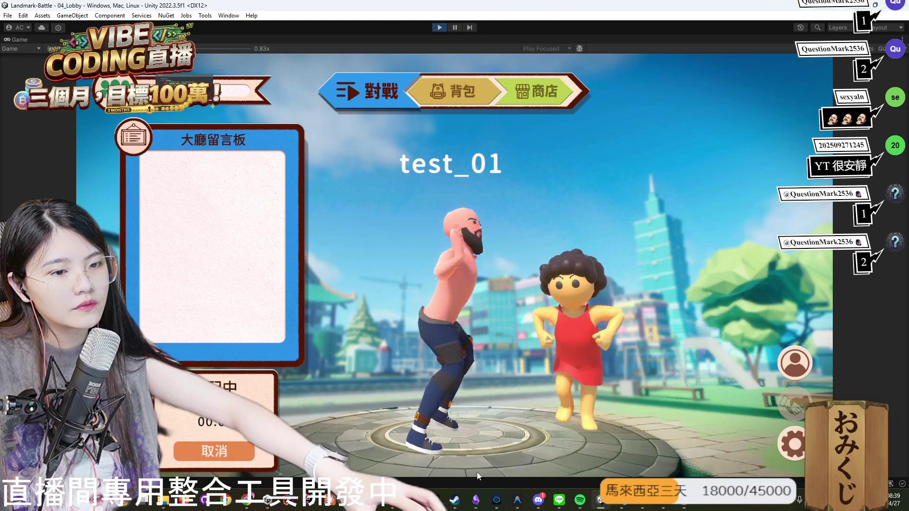
{"action": "left_click", "coordinate": [455, 500]}
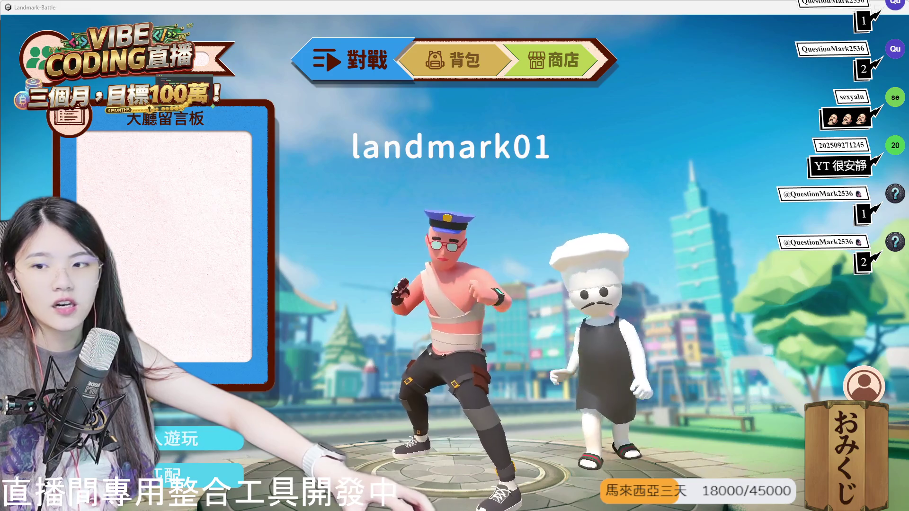
{"action": "left_click", "coordinate": [237, 472]}
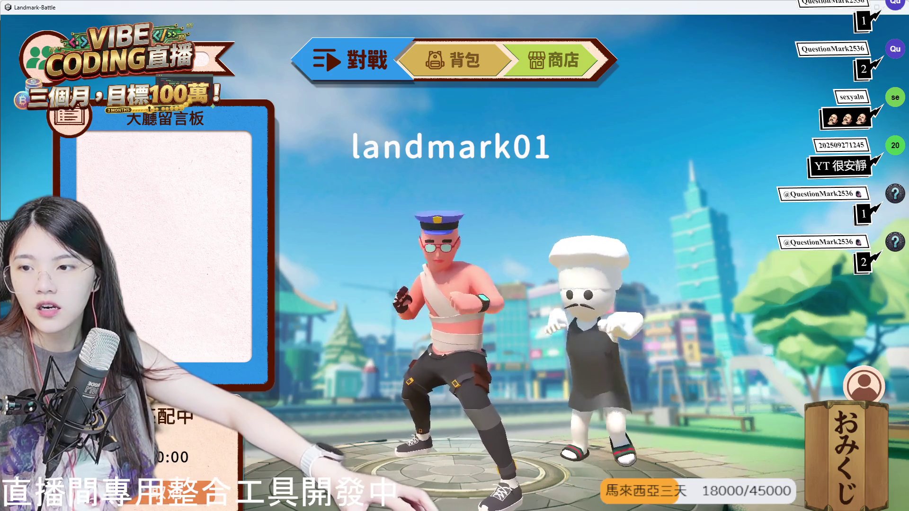
{"action": "key", "text": "alt+Tab"}
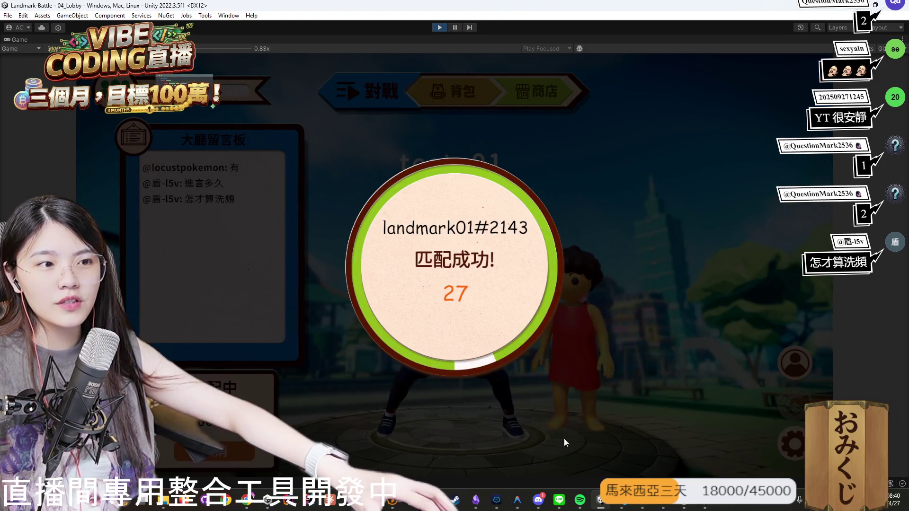
Accept the found match in the built game and ready the card selection in the editor.
{"action": "left_click", "coordinate": [685, 501]}
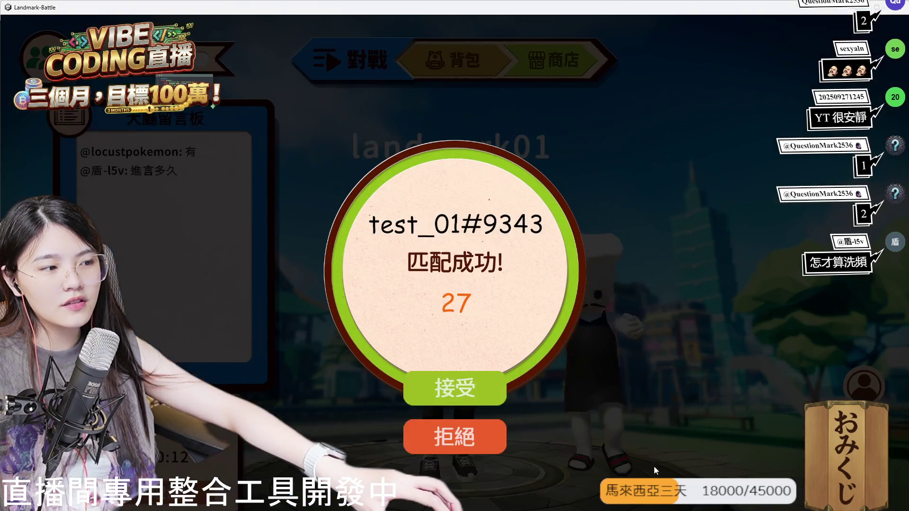
{"action": "left_click", "coordinate": [462, 388]}
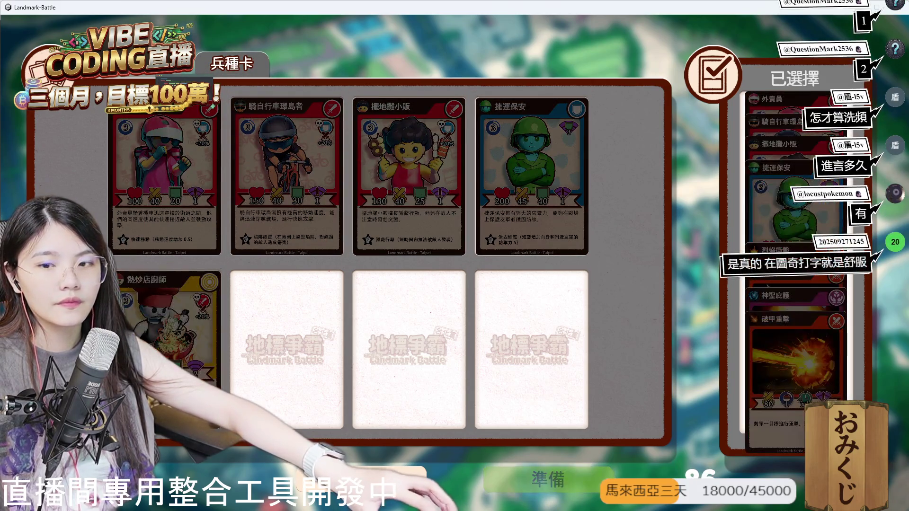
{"action": "key", "text": "alt+Tab"}
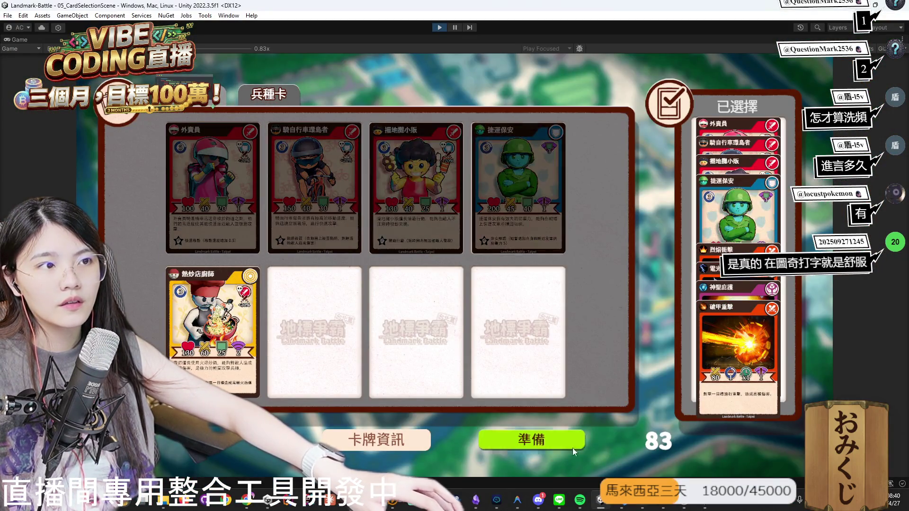
{"action": "left_click", "coordinate": [539, 445]}
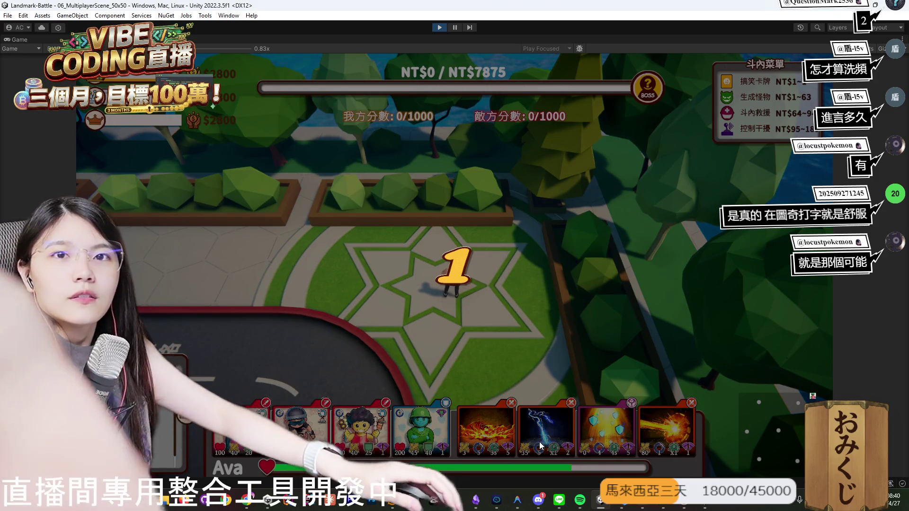
Move the characters in both clients down the road and across the crosswalks with WASD.
{"action": "key", "text": "s"}
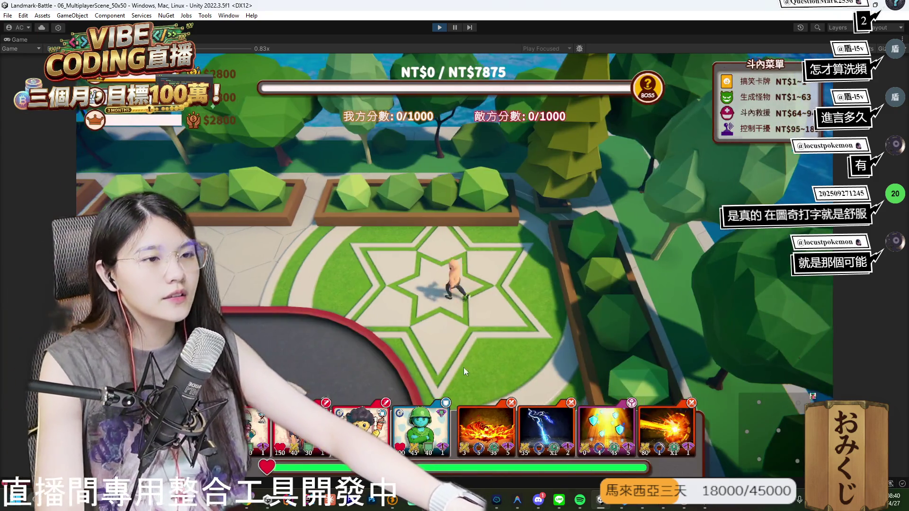
{"action": "key", "text": "s"}
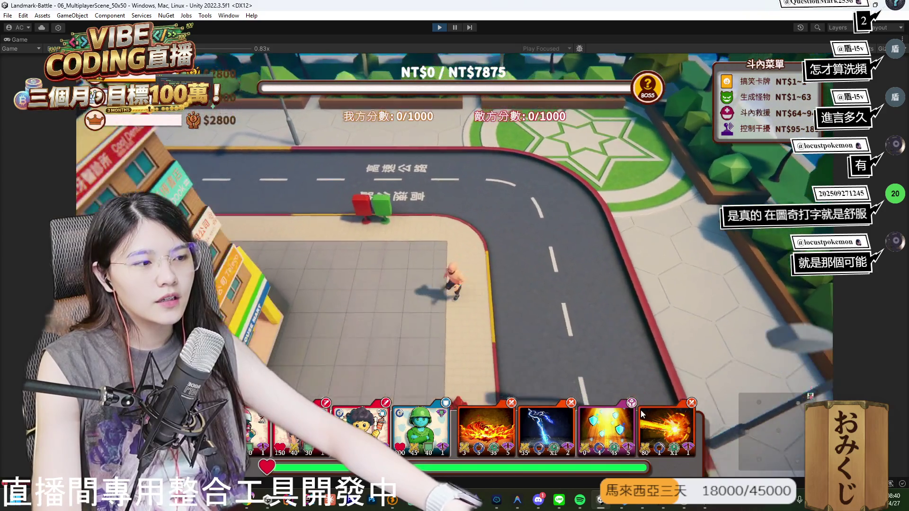
{"action": "key", "text": "s"}
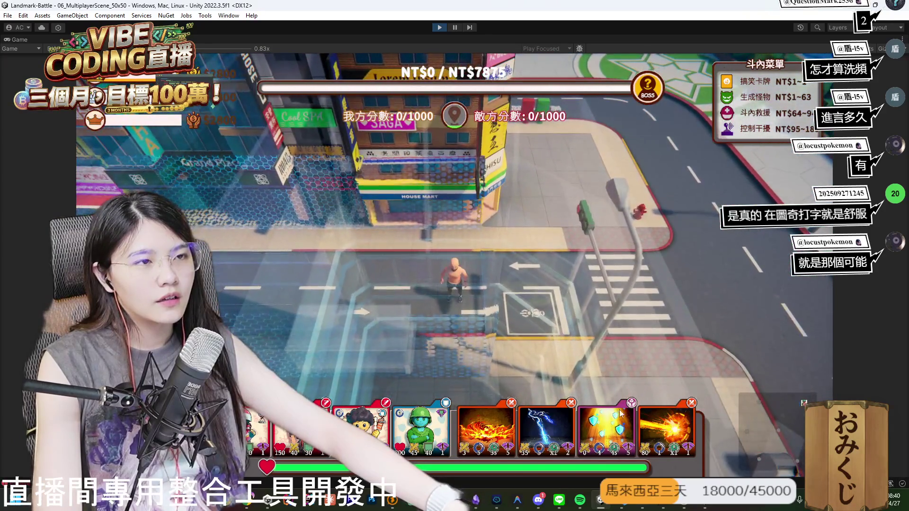
{"action": "left_click", "coordinate": [704, 506]}
{"action": "key", "text": "s"}
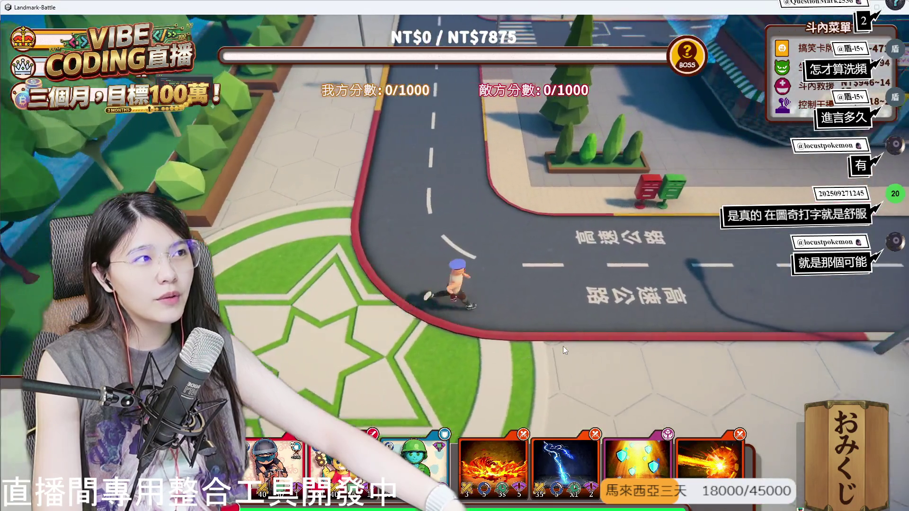
{"action": "key", "text": "d"}
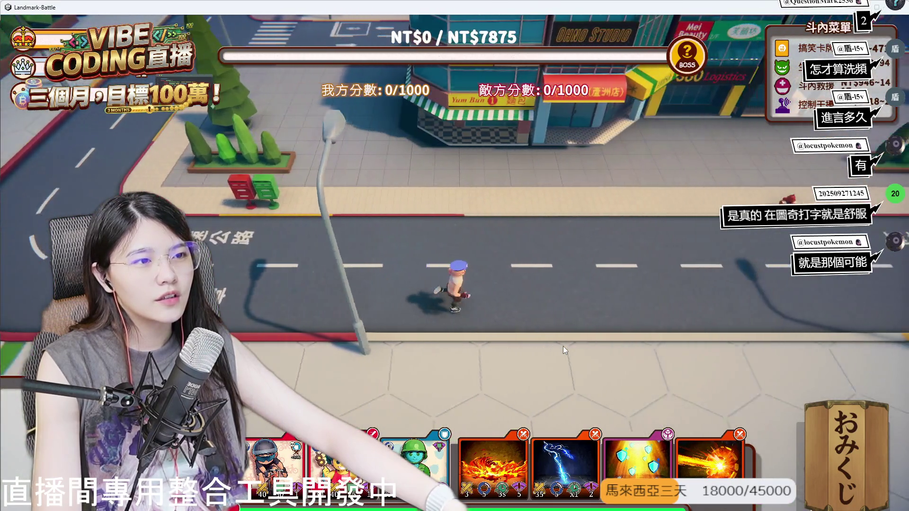
{"action": "key", "text": "w"}
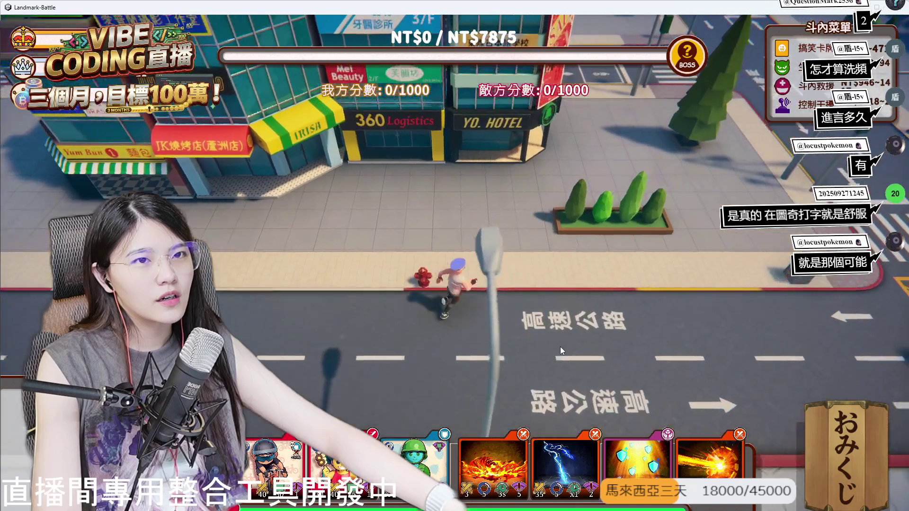
{"action": "key", "text": "d"}
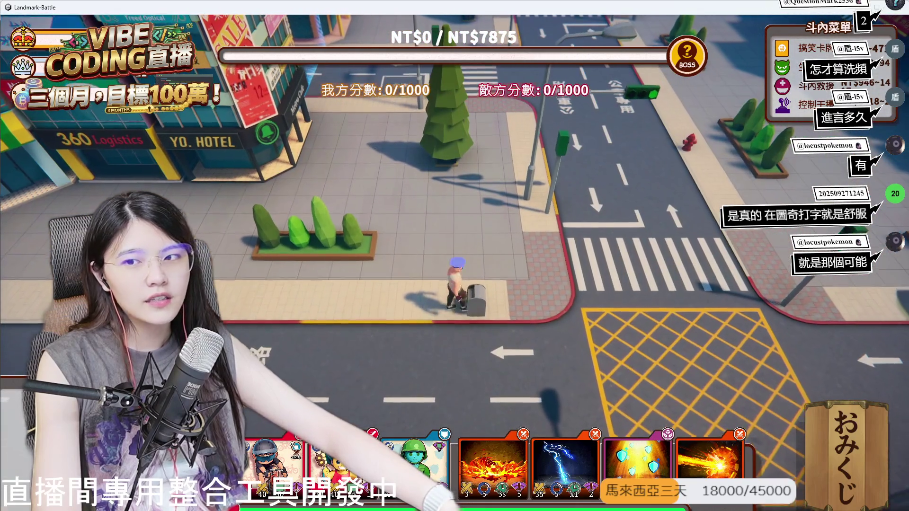
{"action": "key", "text": "d"}
{"action": "key", "text": "w"}
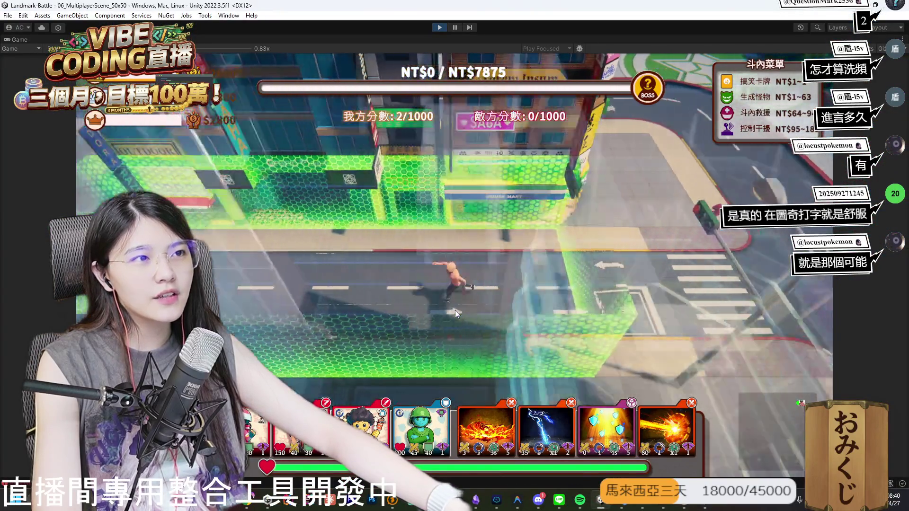
{"action": "key", "text": "a"}
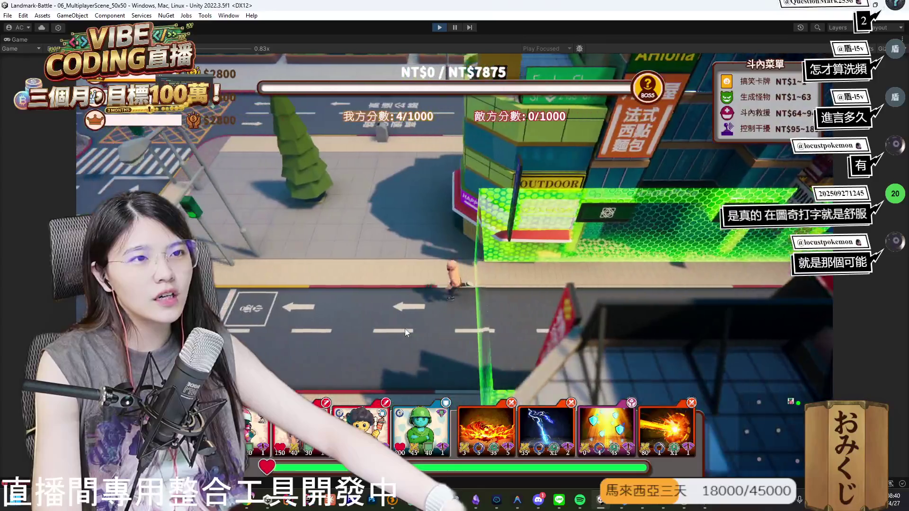
{"action": "key", "text": "w"}
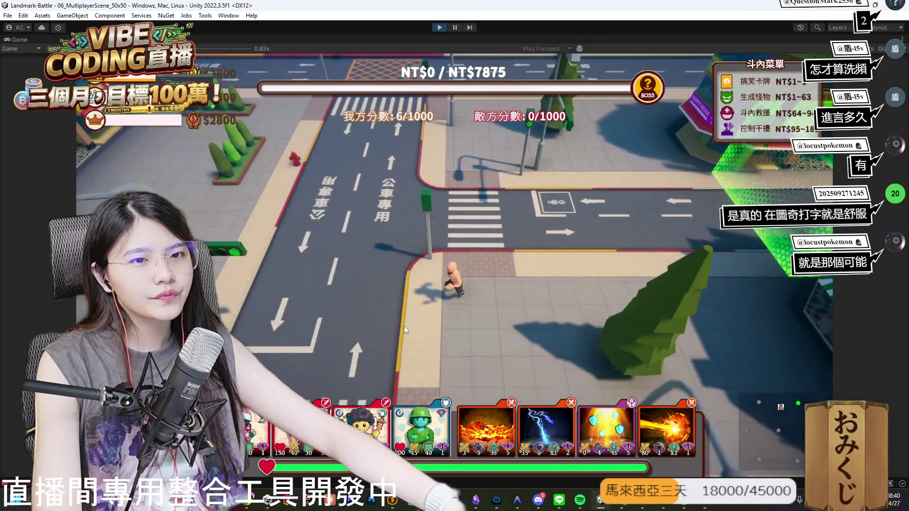
{"action": "key", "text": "w"}
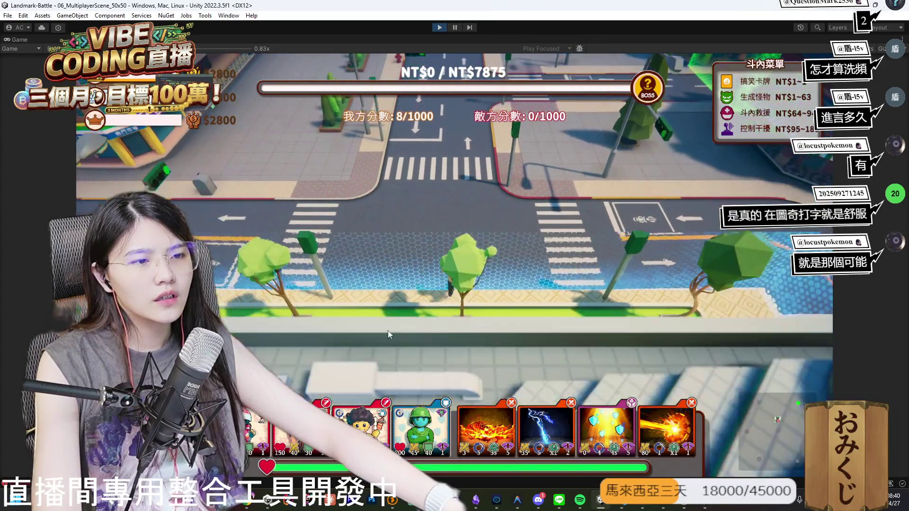
{"action": "key", "text": "s"}
Run the standalone client's character forward through several intersections, then shrink the editor window.
{"action": "key", "text": "alt+Tab"}
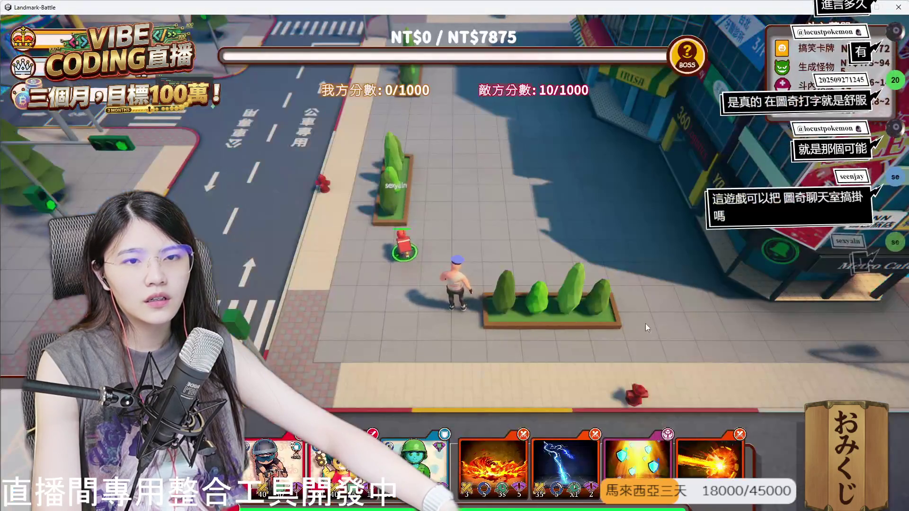
{"action": "key", "text": "w"}
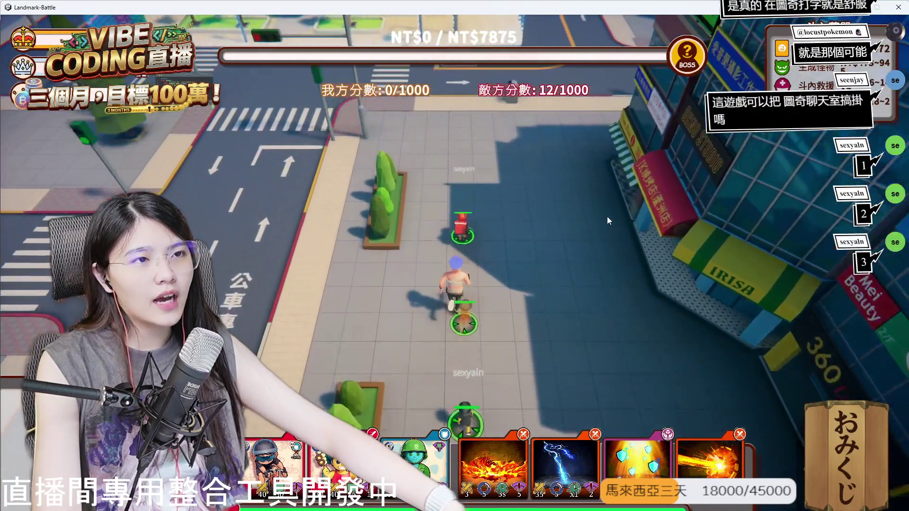
{"action": "key", "text": "w"}
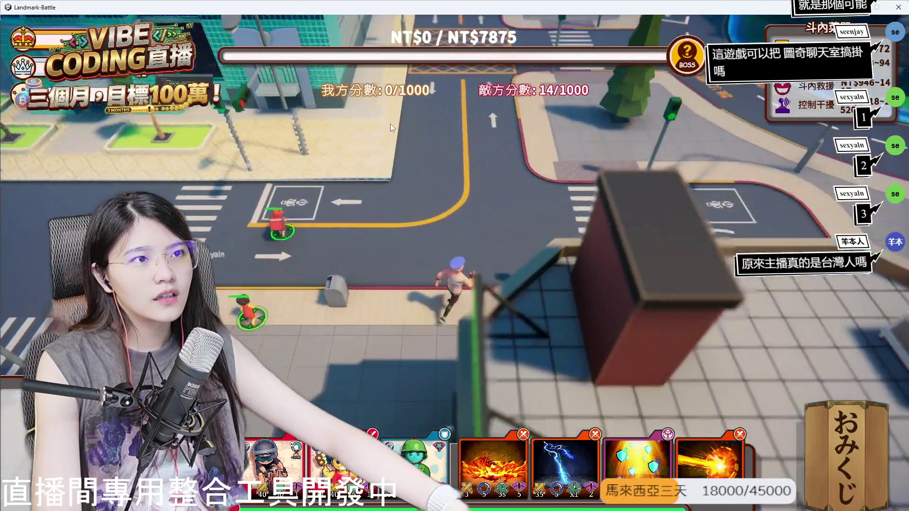
{"action": "key", "text": "w"}
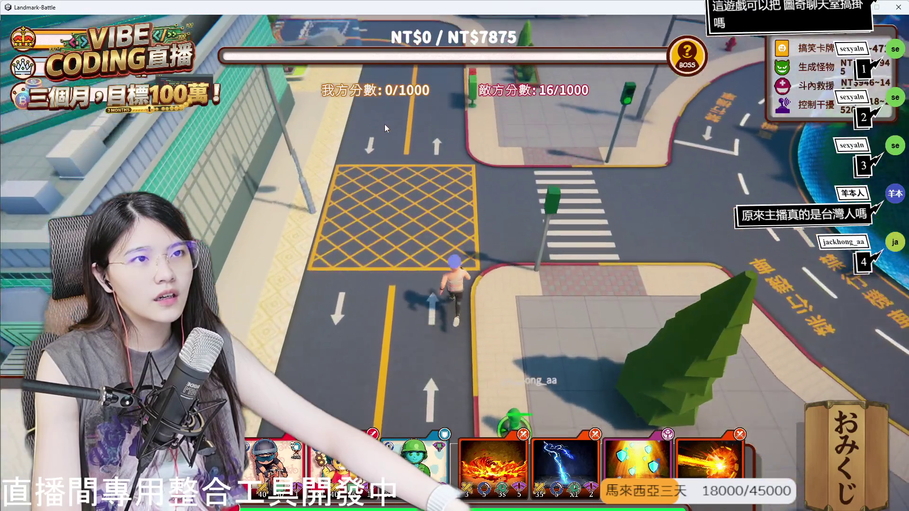
{"action": "key", "text": "w"}
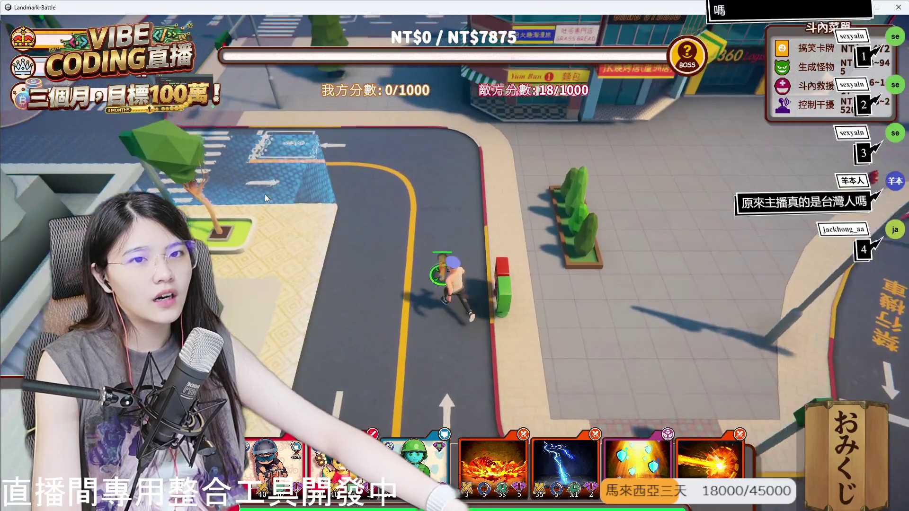
{"action": "key", "text": "w"}
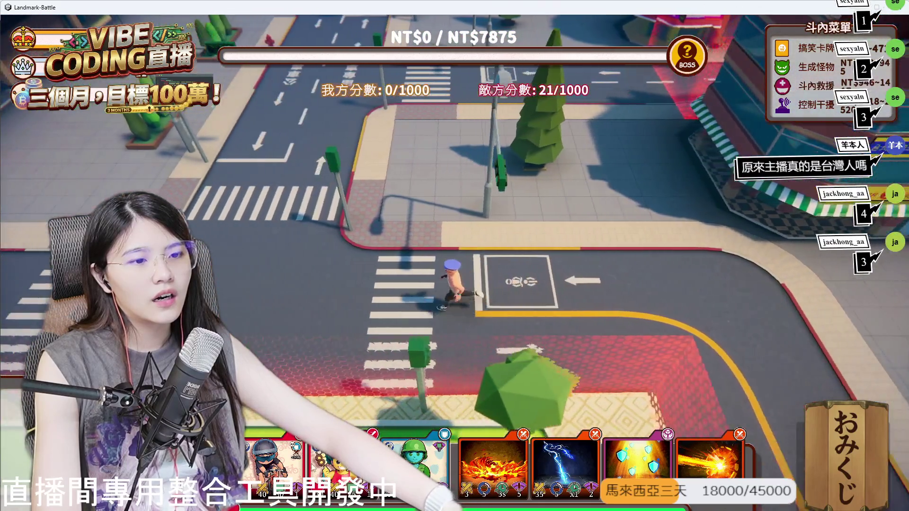
{"action": "key", "text": "w"}
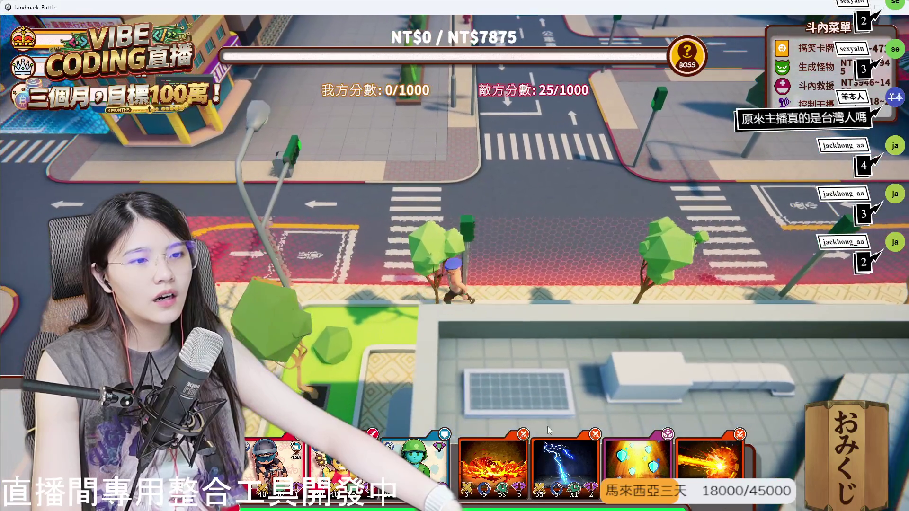
{"action": "key", "text": "w"}
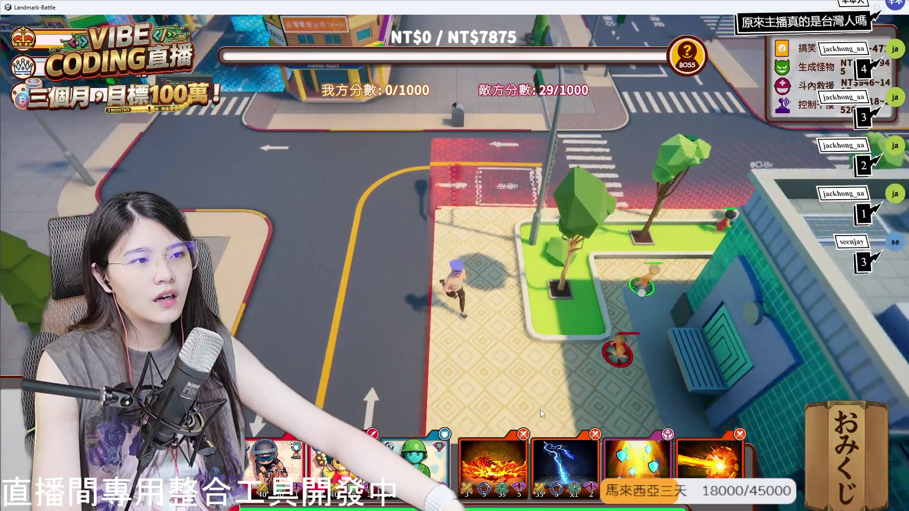
{"action": "key", "text": "w"}
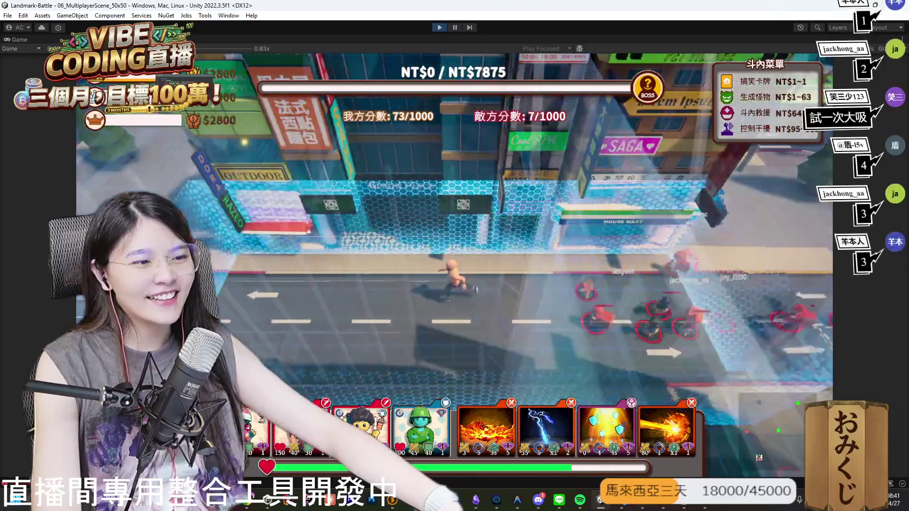
{"action": "key", "text": "alt+Tab"}
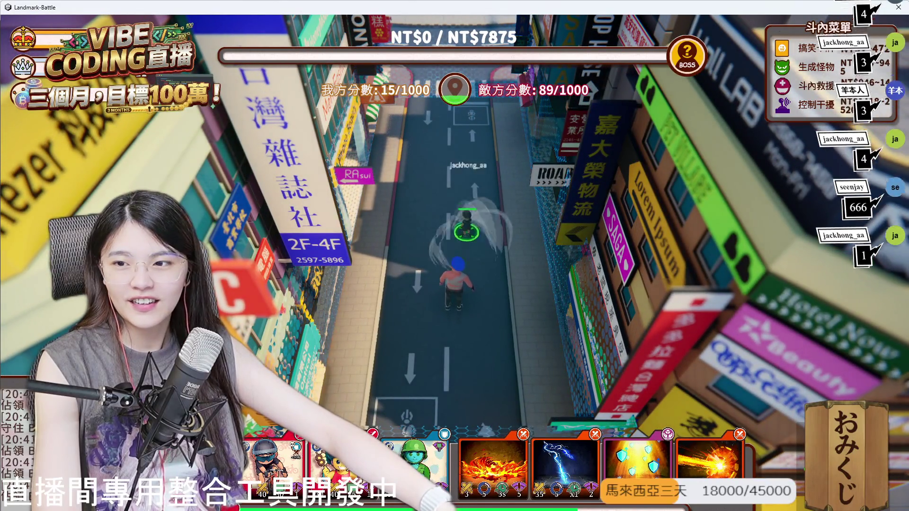
{"action": "key", "text": "alt+Tab"}
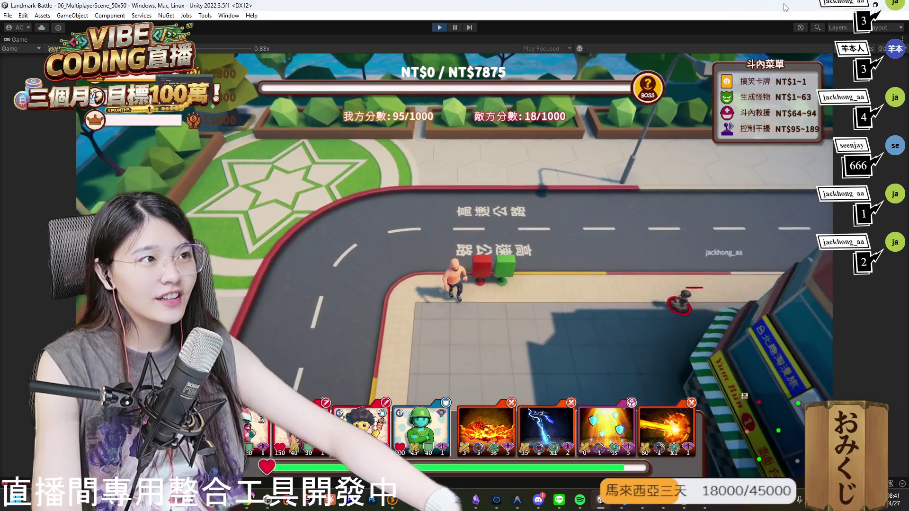
{"action": "mouse_move", "coordinate": [521, 5]}
{"action": "left_mouse_down"}
{"action": "mouse_move", "coordinate": [523, 74]}
{"action": "mouse_move", "coordinate": [321, 45]}
{"action": "left_mouse_up"}
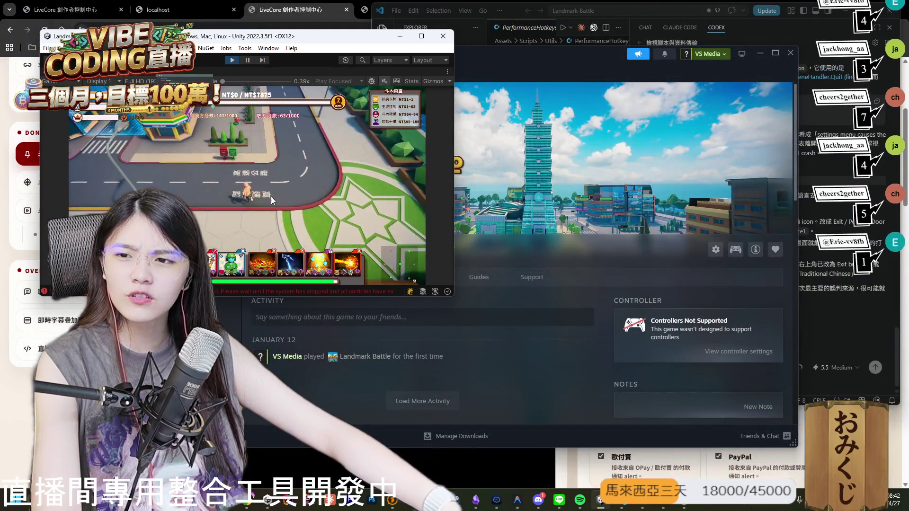
Maximize the editor window again with Win+Up while the match plays on to defeat.
{"action": "key", "text": "super+Up"}
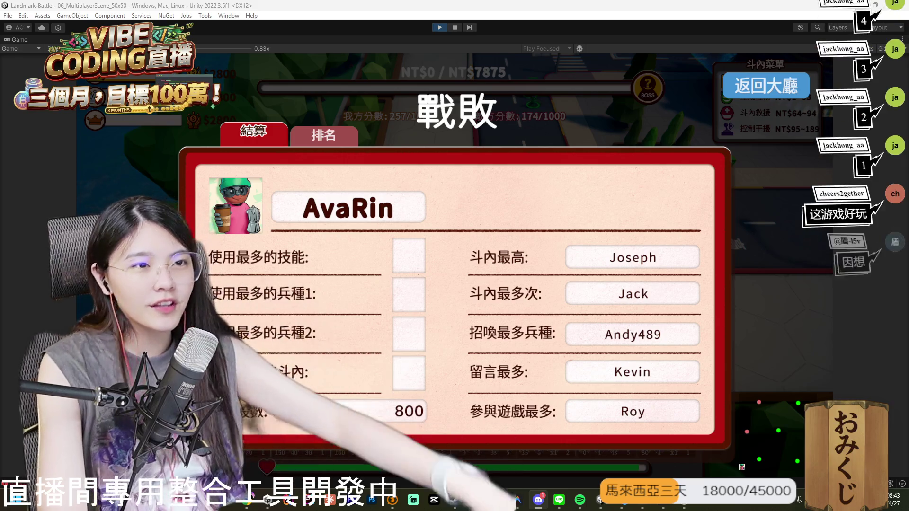
Leave the defeat results for the lobby (返回大廳) and stop Play mode with Ctrl+P.
{"action": "left_click", "coordinate": [765, 83]}
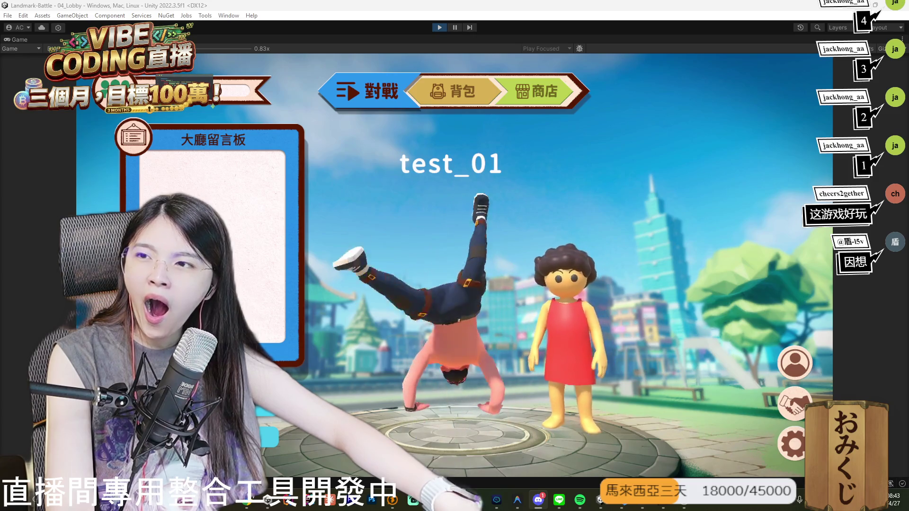
{"action": "key", "text": "ctrl+p"}
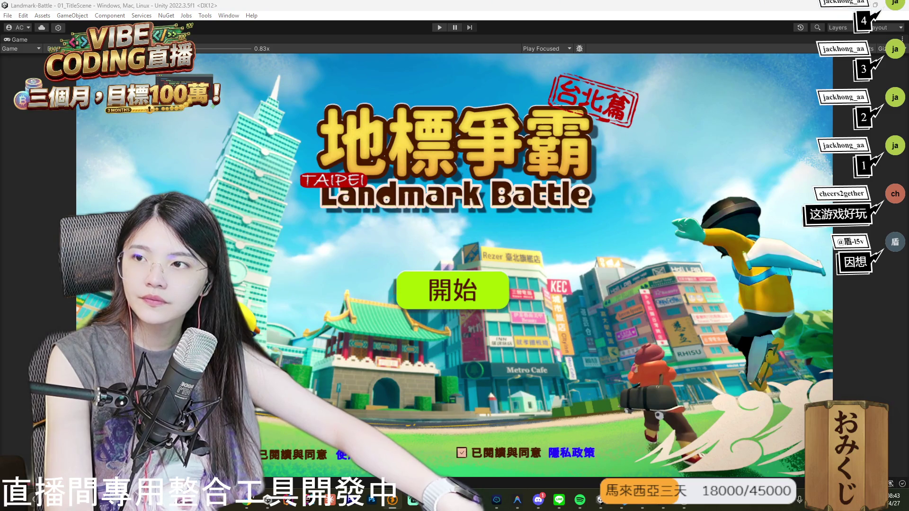
Restore the editor layout, show the Scenes folder, and read the Console errors up to the Passive disconnect stack trace.
{"action": "double_click", "coordinate": [29, 39]}
{"action": "left_click", "coordinate": [500, 281]}
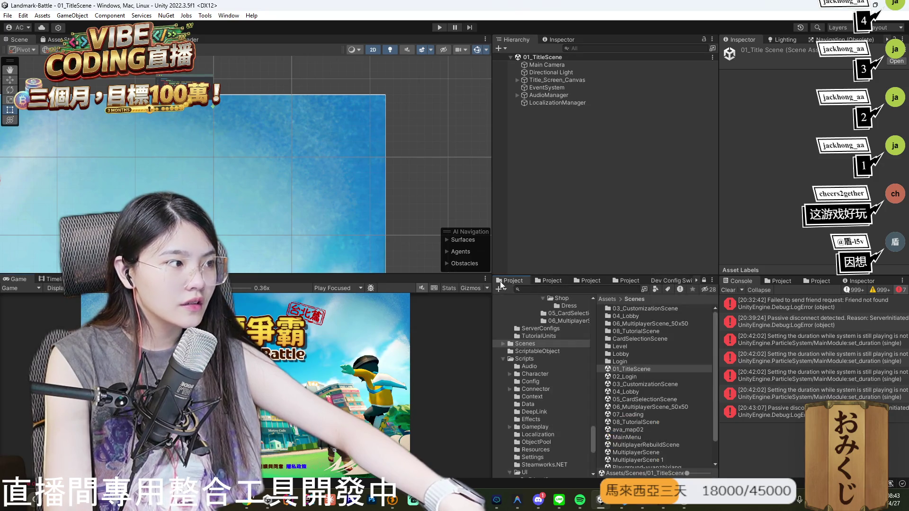
{"action": "left_click", "coordinate": [849, 391]}
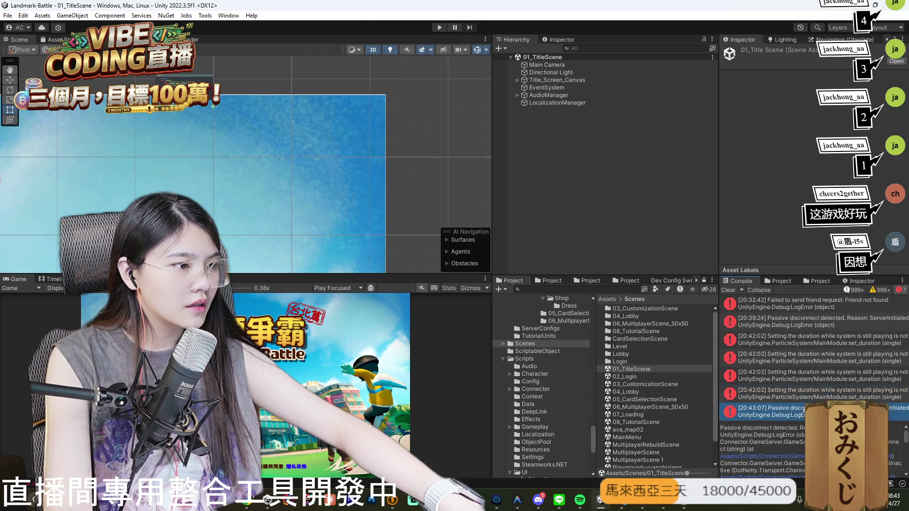
{"action": "left_click", "coordinate": [803, 372]}
{"action": "left_click", "coordinate": [801, 358]}
{"action": "left_click", "coordinate": [801, 340]}
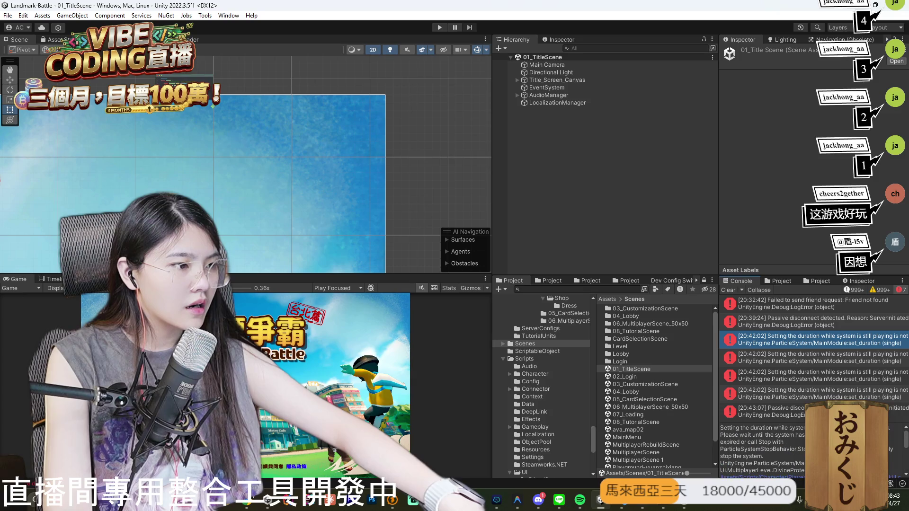
{"action": "left_click", "coordinate": [815, 323]}
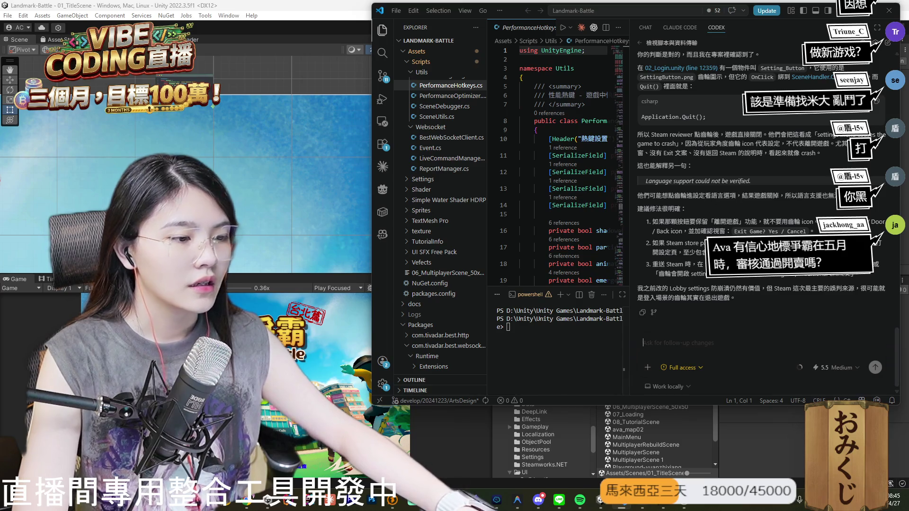
Check the Steam notifications page, then close the Steam window.
{"action": "key", "text": "alt+Tab"}
{"action": "left_click", "coordinate": [665, 54]}
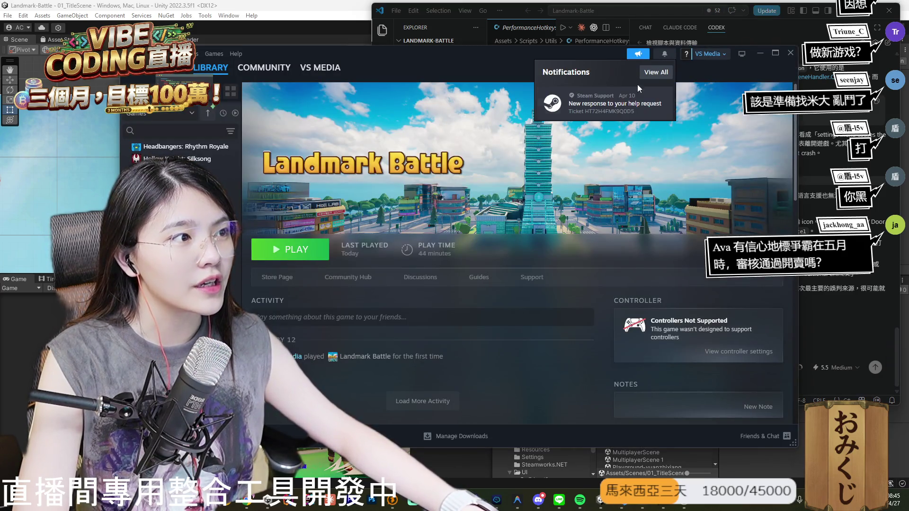
{"action": "left_click", "coordinate": [640, 99]}
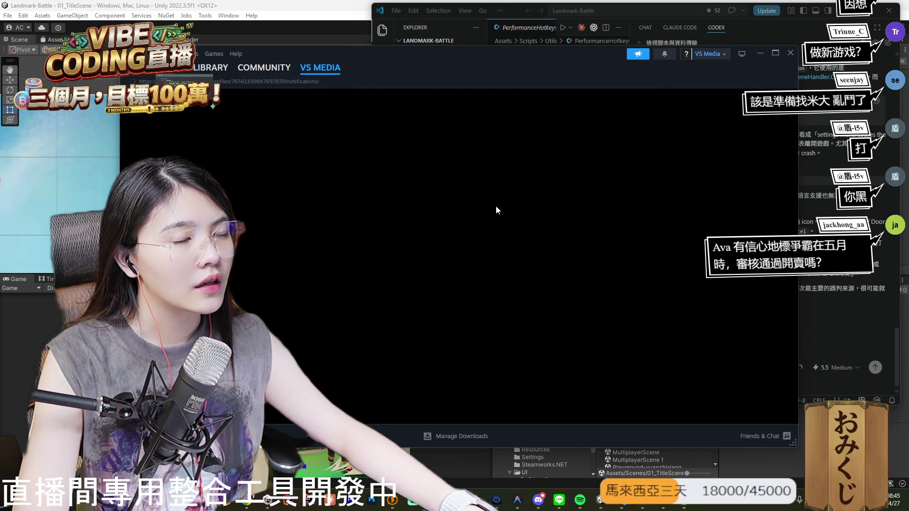
{"action": "key", "text": "alt+F4"}
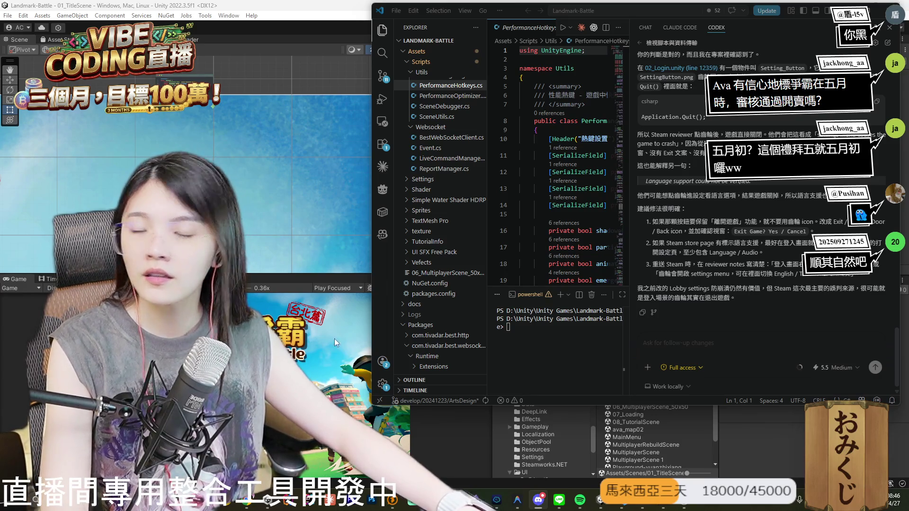
Ask Codex to show the mouse cursor after the tutorial ends so the UI stays clickable.
{"action": "left_click", "coordinate": [677, 349]}
{"action": "type", "text": "新手教學完結束之後，滑鼠游標要顯示出來，不然 UI 都按不到"}
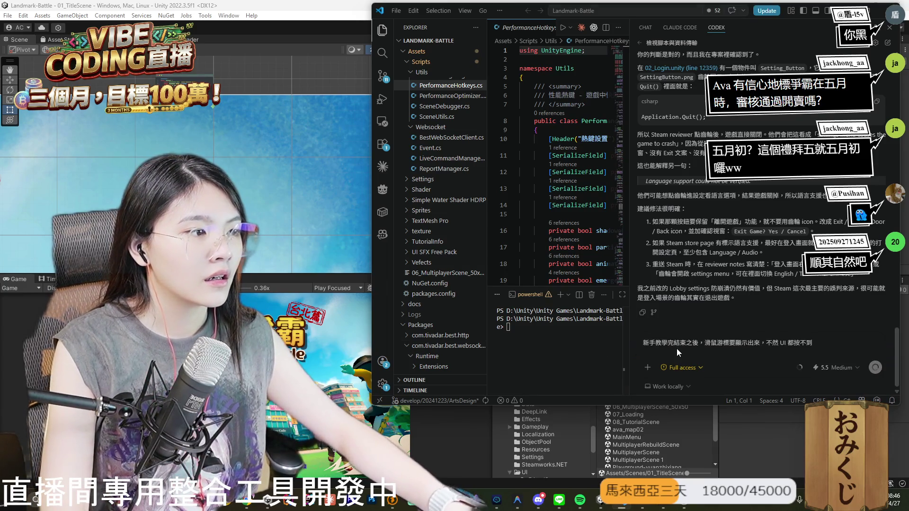
{"action": "key", "text": "Return"}
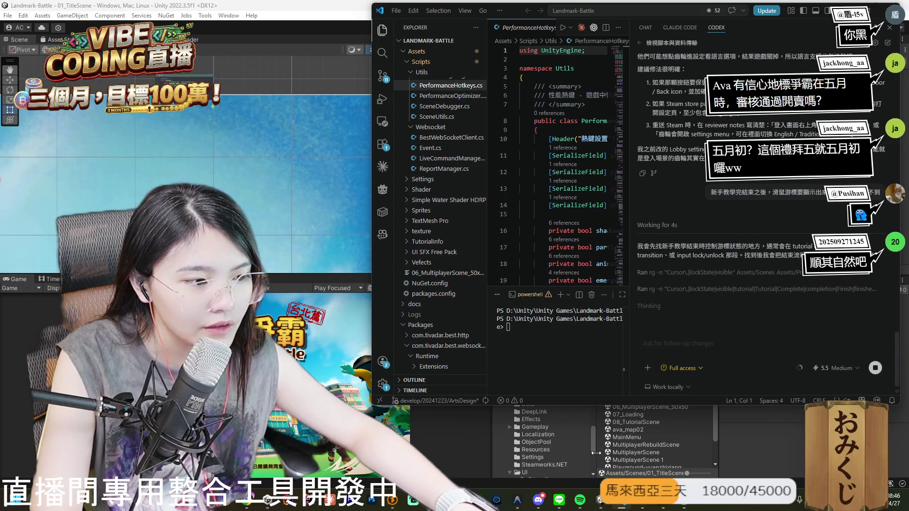
{"action": "left_click", "coordinate": [780, 452]}
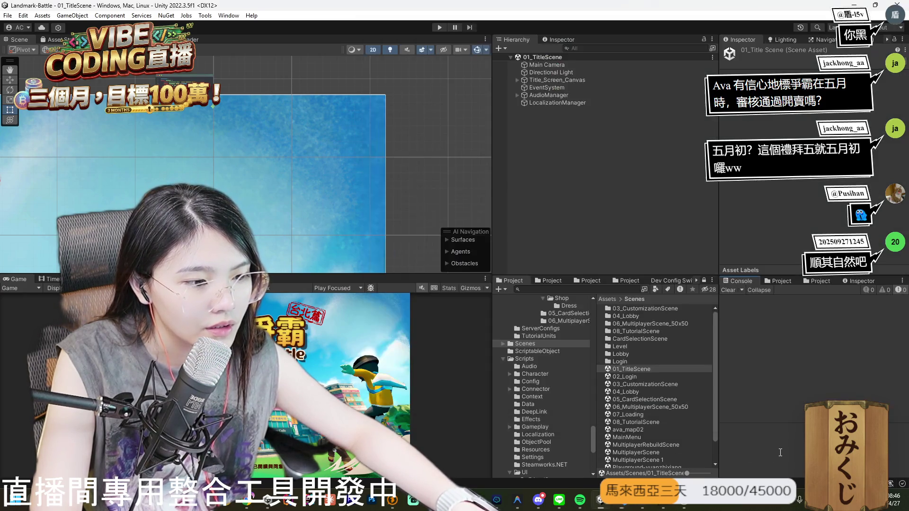
{"action": "mouse_move", "coordinate": [517, 500]}
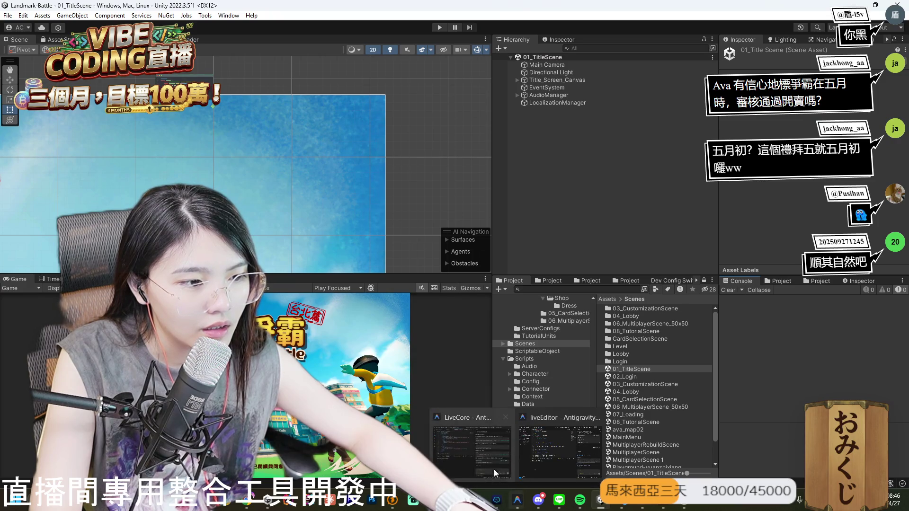
{"action": "left_click", "coordinate": [467, 453]}
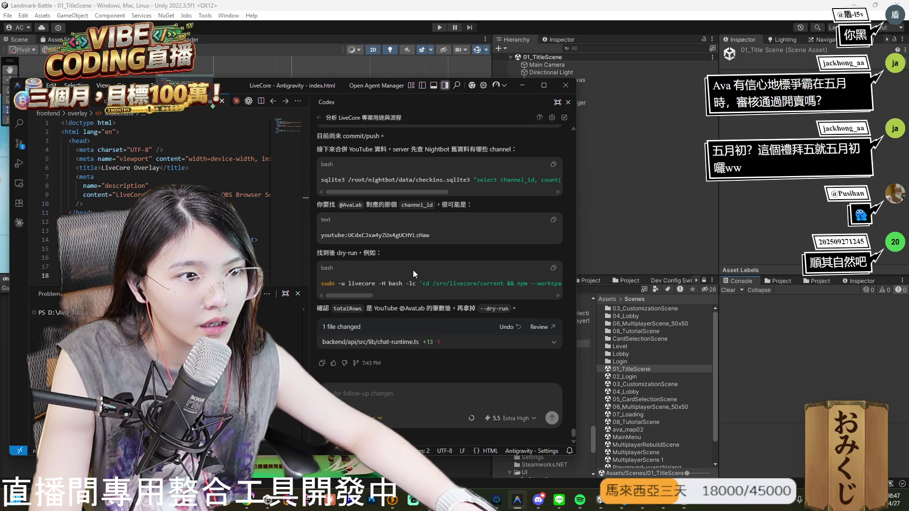
Copy the sqlite3 channel-count query and the dry-run import commands from Codex's reply.
{"action": "scroll", "coordinate": [413, 270], "scroll_direction": "up", "scroll_amount": 5}
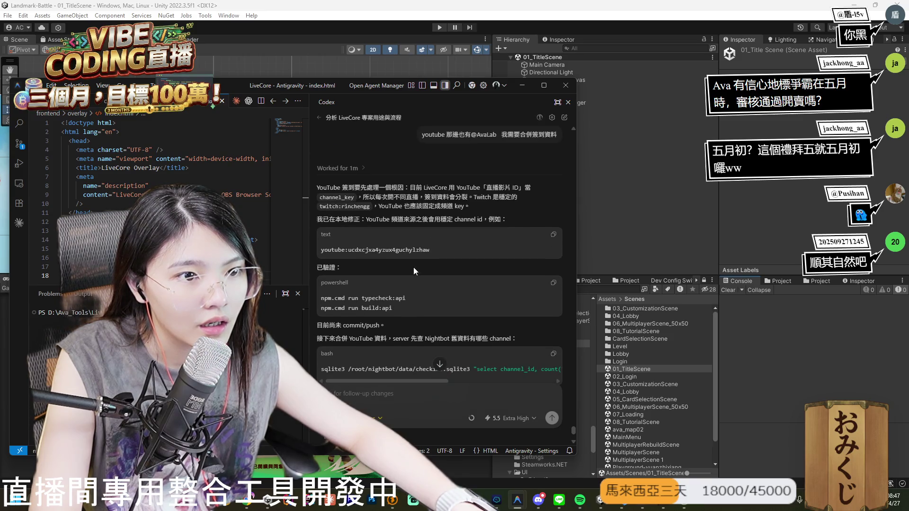
{"action": "scroll", "coordinate": [408, 243], "scroll_direction": "down", "scroll_amount": 1}
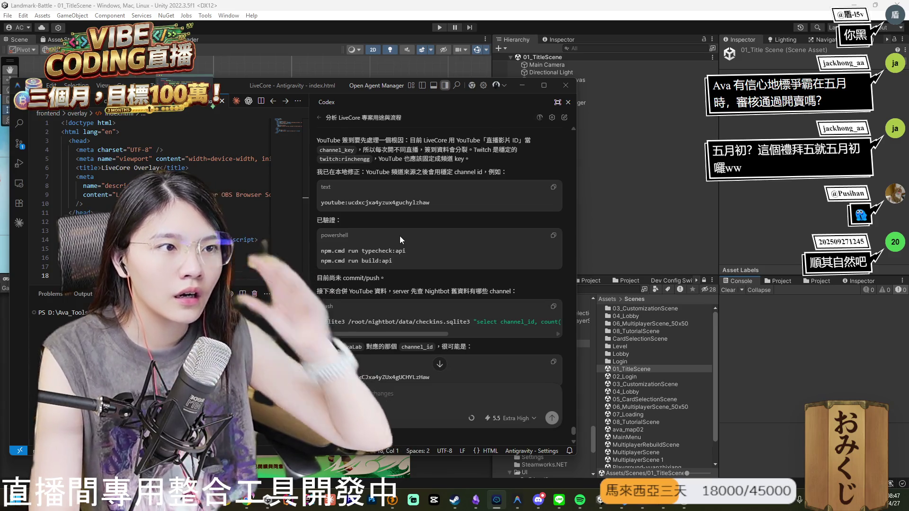
{"action": "scroll", "coordinate": [435, 226], "scroll_direction": "down", "scroll_amount": 2}
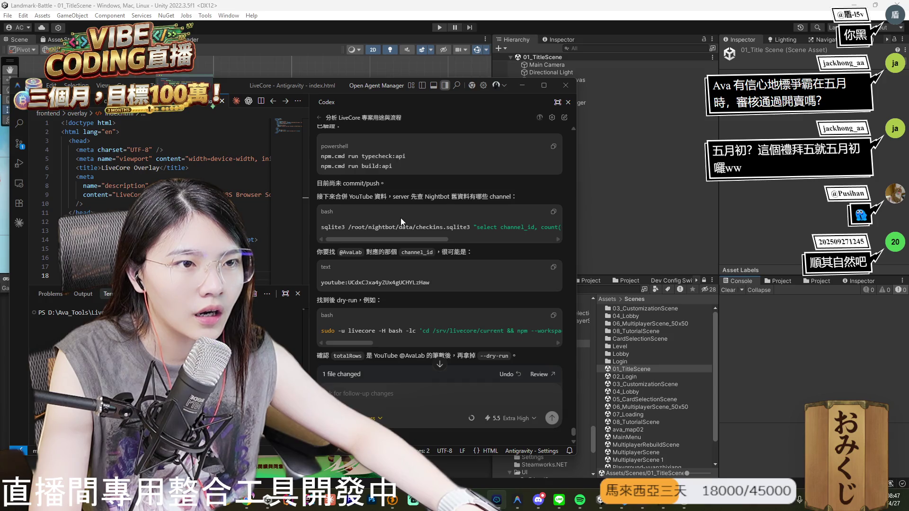
{"action": "scroll", "coordinate": [401, 218], "scroll_direction": "up", "scroll_amount": 2}
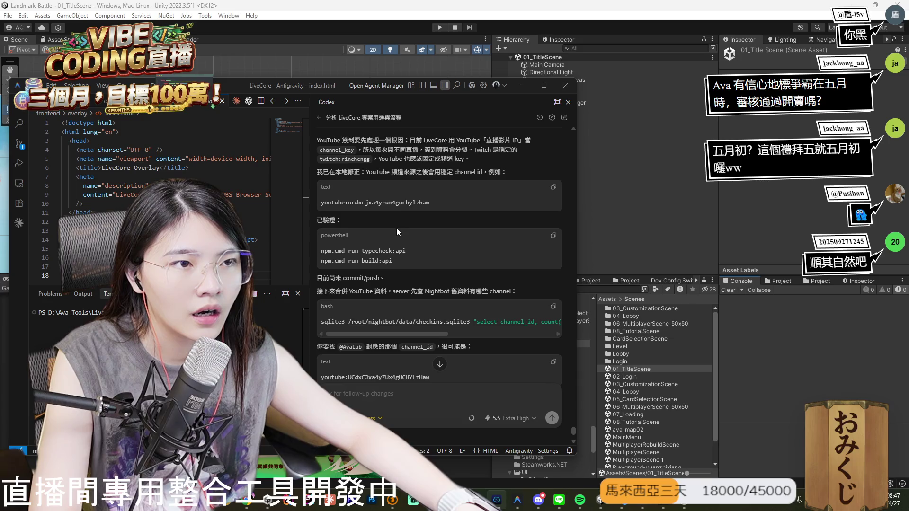
{"action": "scroll", "coordinate": [394, 229], "scroll_direction": "down", "scroll_amount": 1}
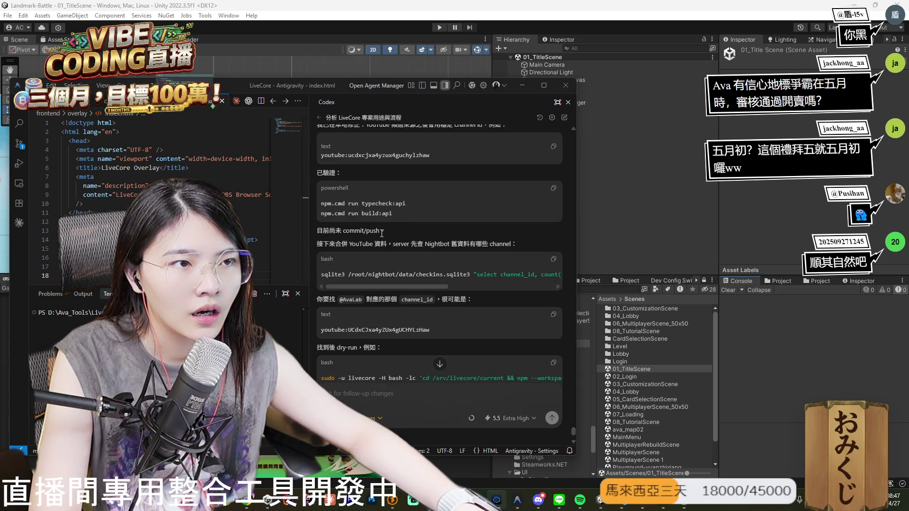
{"action": "scroll", "coordinate": [387, 235], "scroll_direction": "down", "scroll_amount": 1}
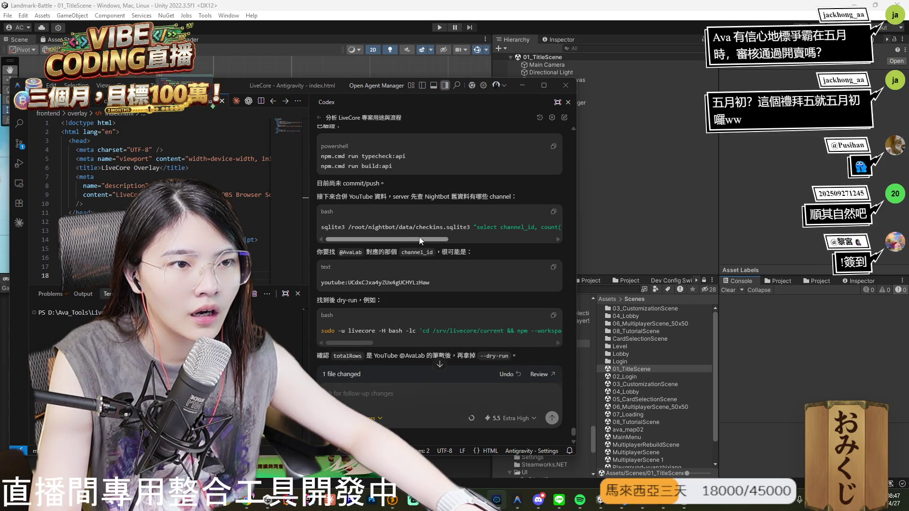
{"action": "left_click", "coordinate": [553, 212]}
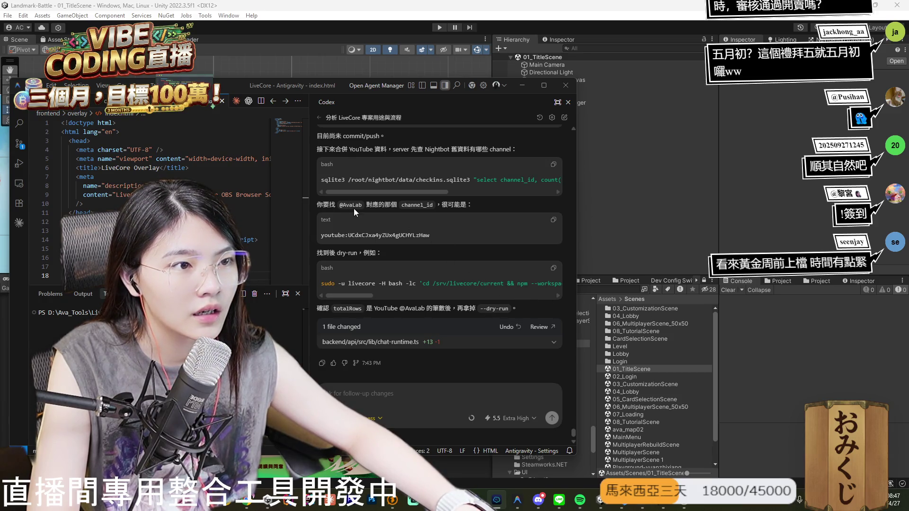
{"action": "left_click", "coordinate": [553, 268]}
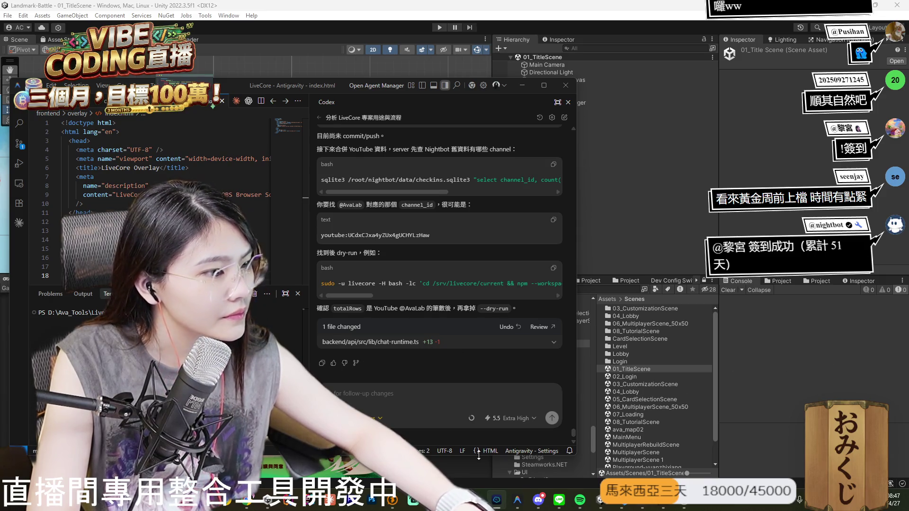
Paste the server terminal output into a new Codex follow-up message in LiveCore.
{"action": "key", "text": "alt+Tab"}
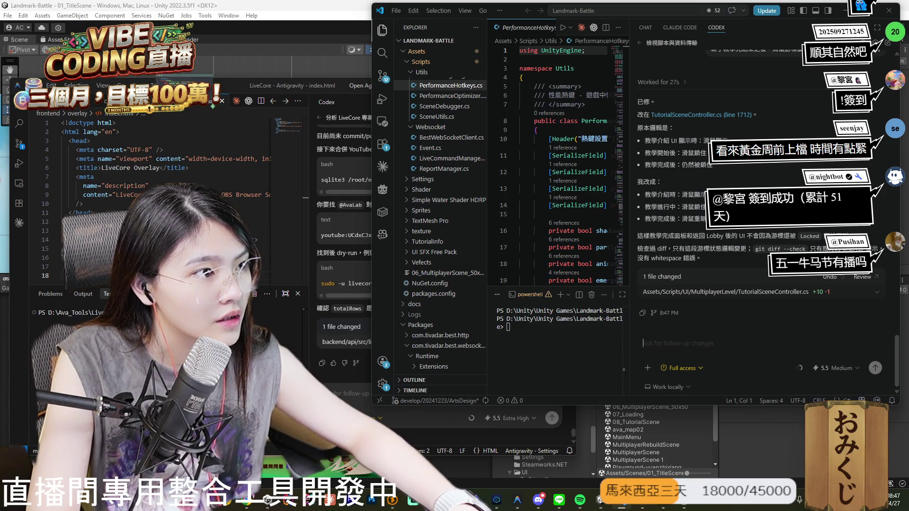
{"action": "left_click", "coordinate": [517, 500]}
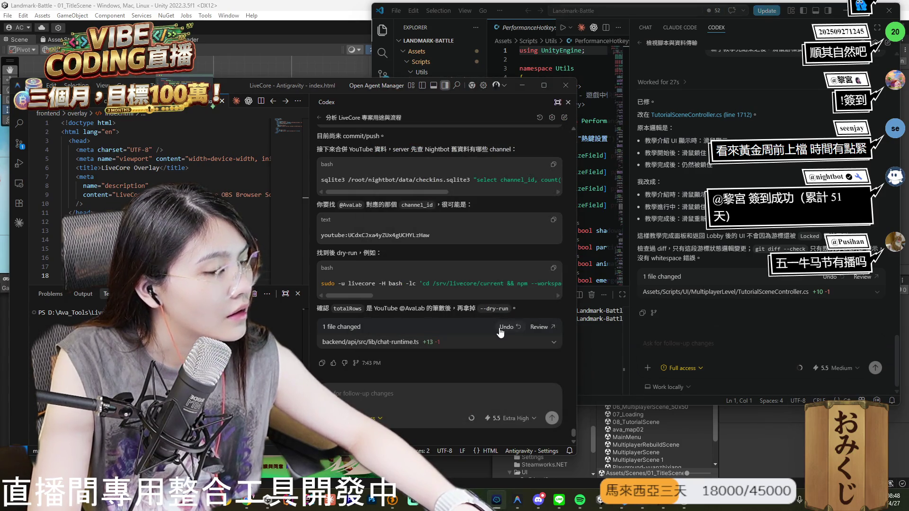
{"action": "left_click", "coordinate": [468, 398]}
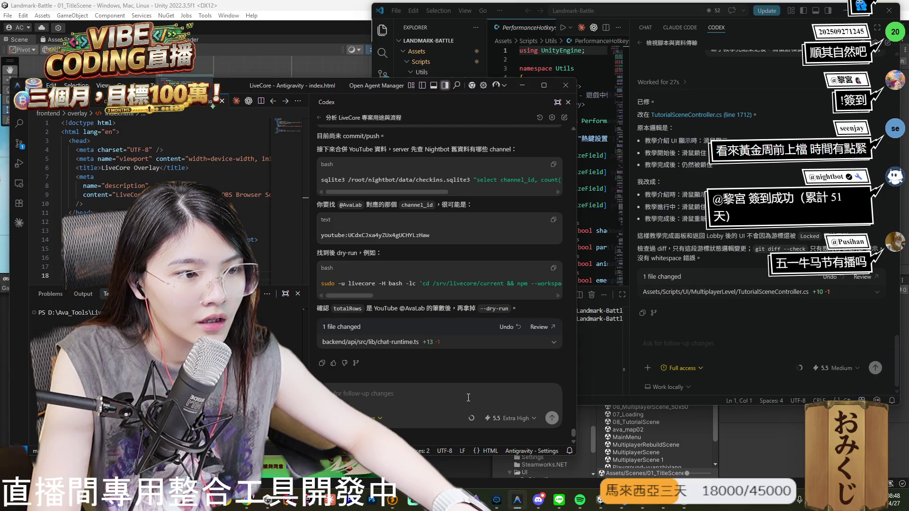
{"action": "key", "text": "ctrl+v"}
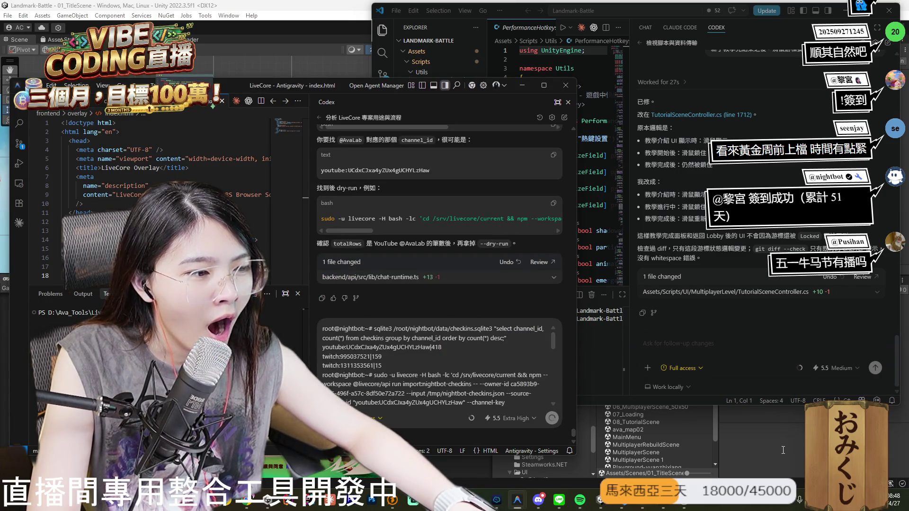
{"action": "left_click", "coordinate": [784, 450]}
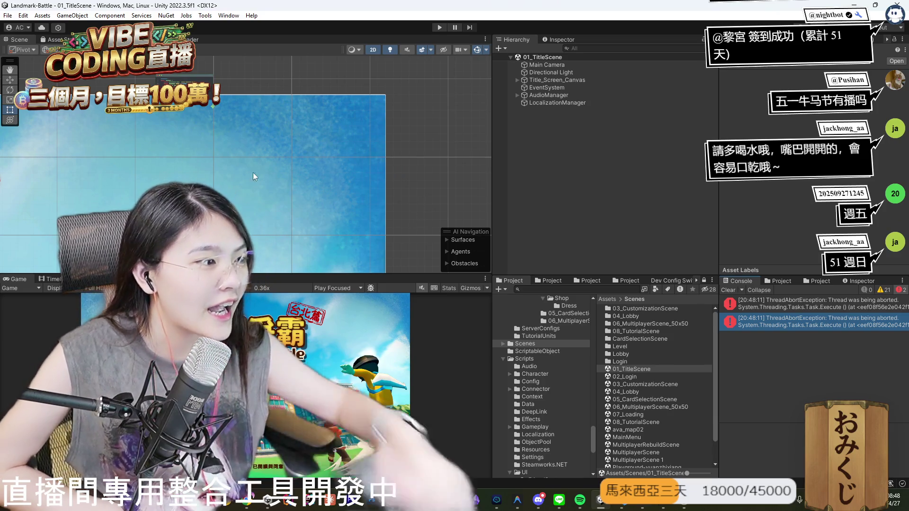
Check the first Console error, then play maximized, log in with the first test account, and stop.
{"action": "left_click", "coordinate": [751, 308]}
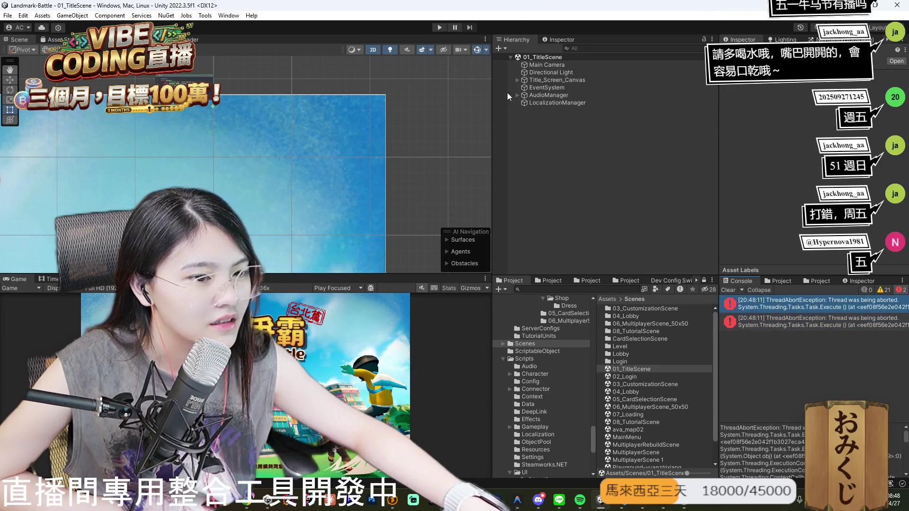
{"action": "key", "text": "ctrl+p"}
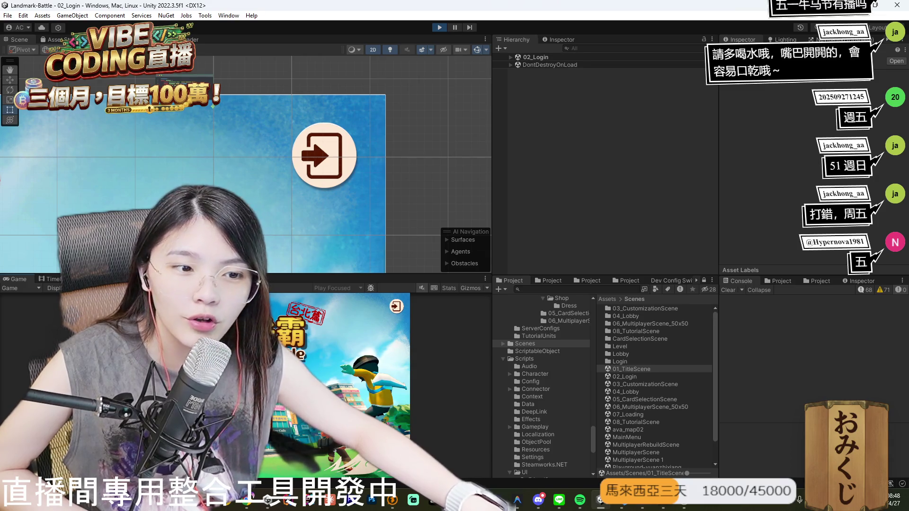
{"action": "double_click", "coordinate": [24, 277]}
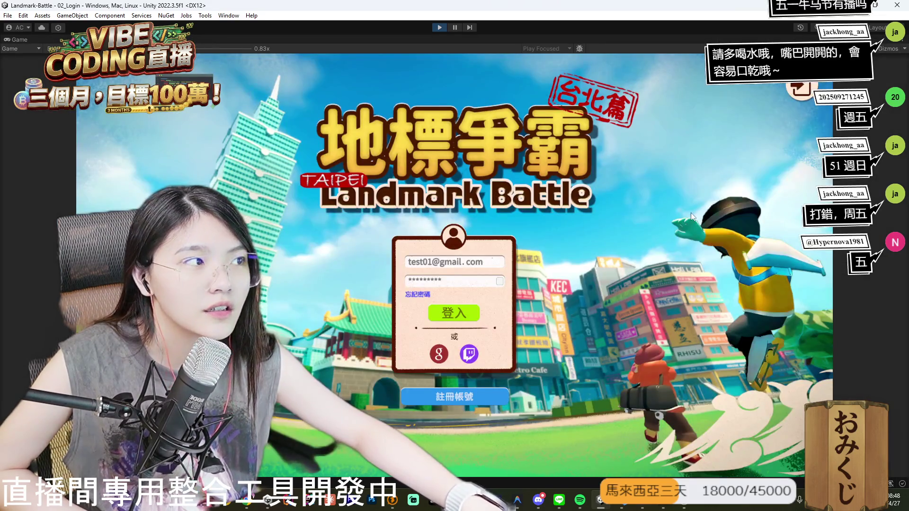
{"action": "left_click", "coordinate": [456, 317]}
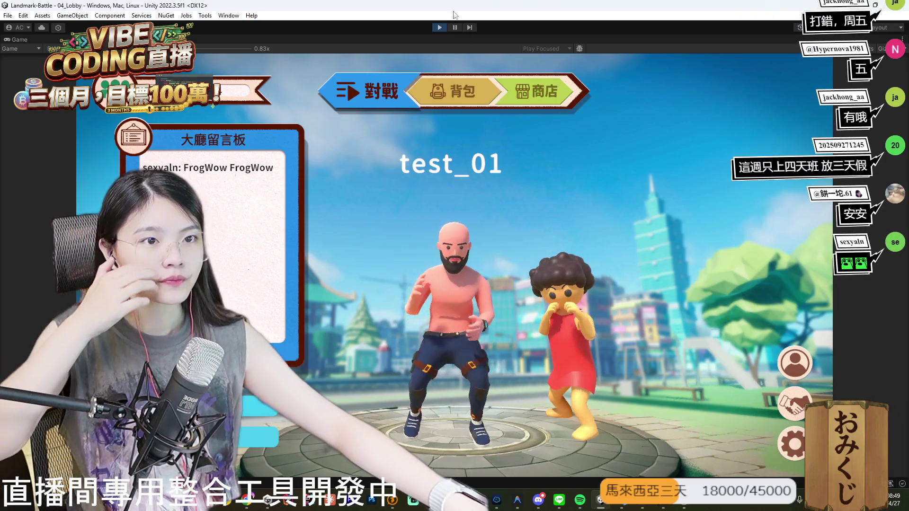
{"action": "left_click", "coordinate": [439, 27]}
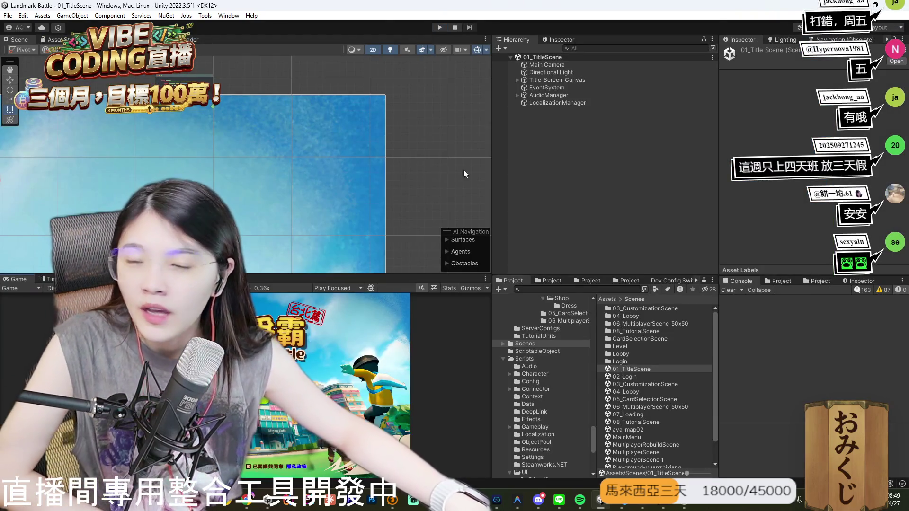
Switch the dev config to test02Config and restart Play mode with the Game view maximized.
{"action": "left_click", "coordinate": [672, 281]}
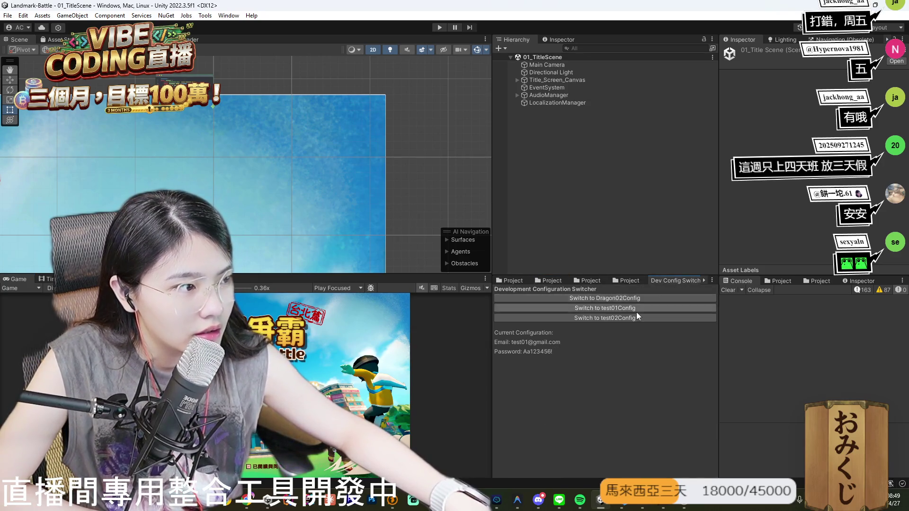
{"action": "left_click", "coordinate": [617, 320]}
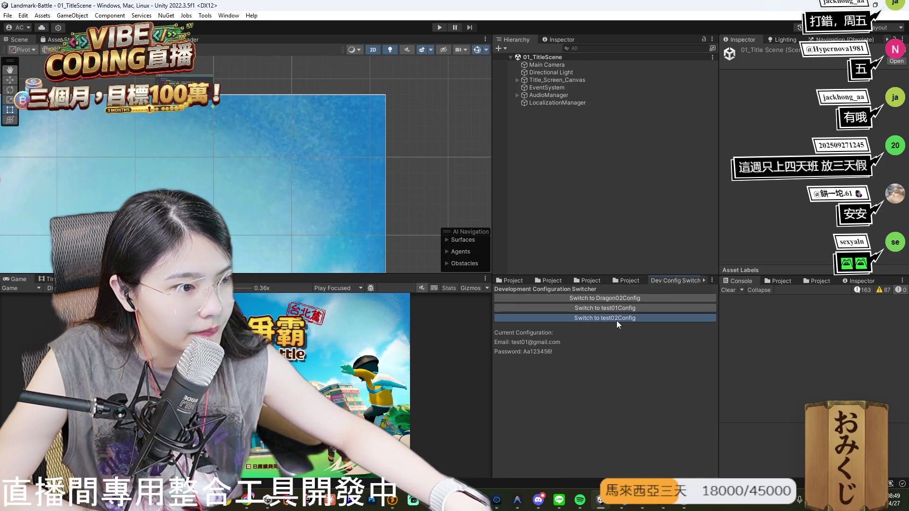
{"action": "left_click", "coordinate": [516, 281]}
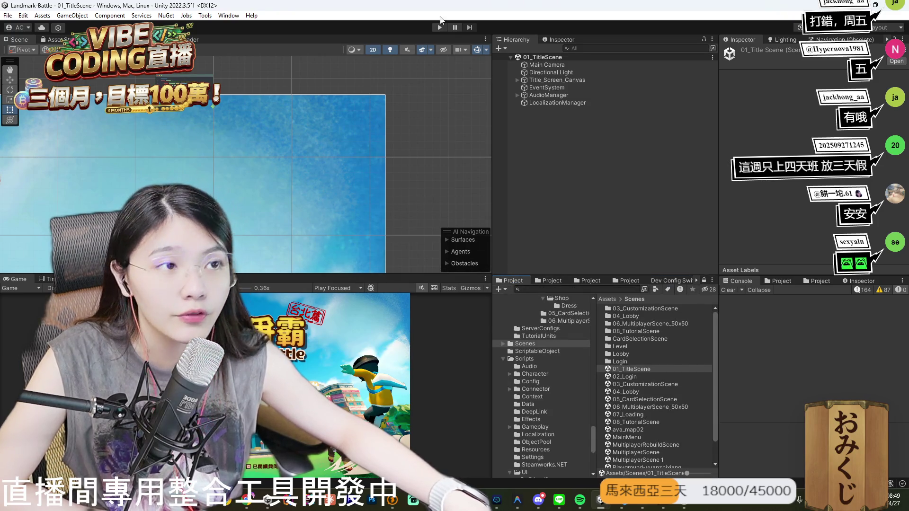
{"action": "key", "text": "ctrl+p"}
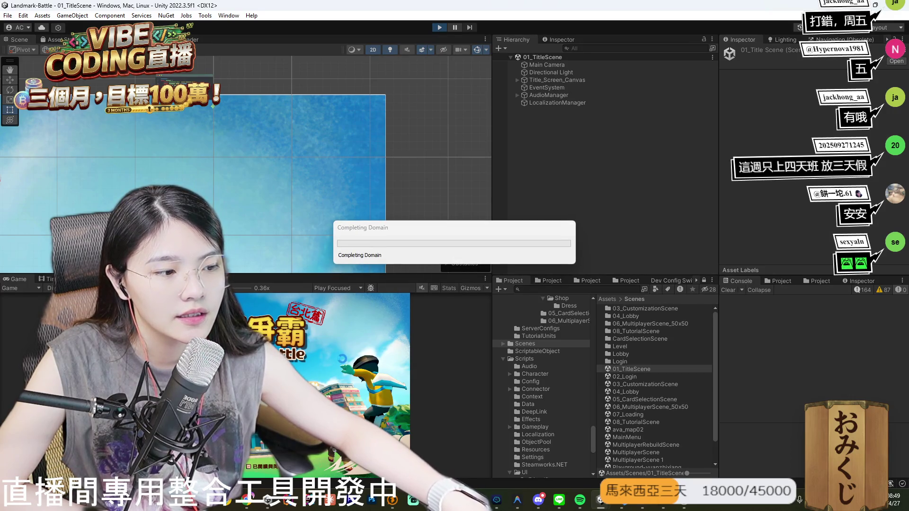
{"action": "double_click", "coordinate": [19, 279]}
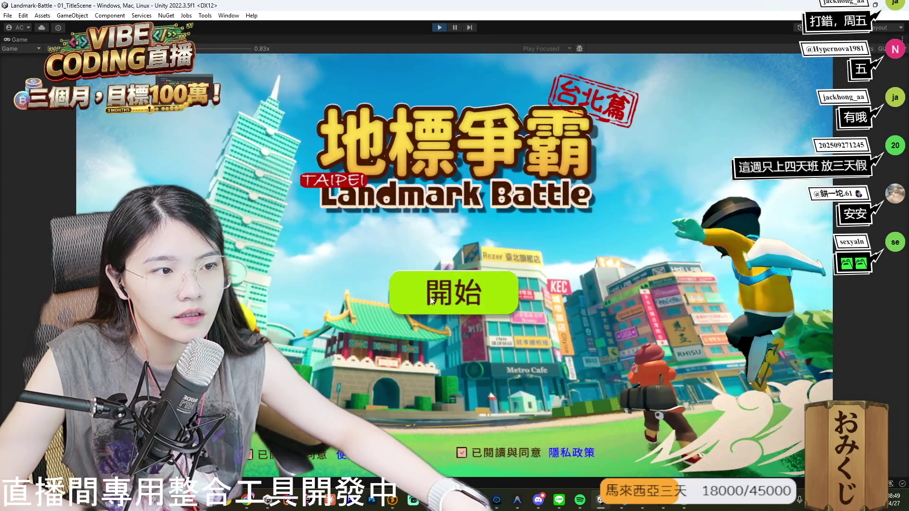
Start the game, log in with the second test account, and click through the tutorial intro panels.
{"action": "left_click", "coordinate": [471, 290]}
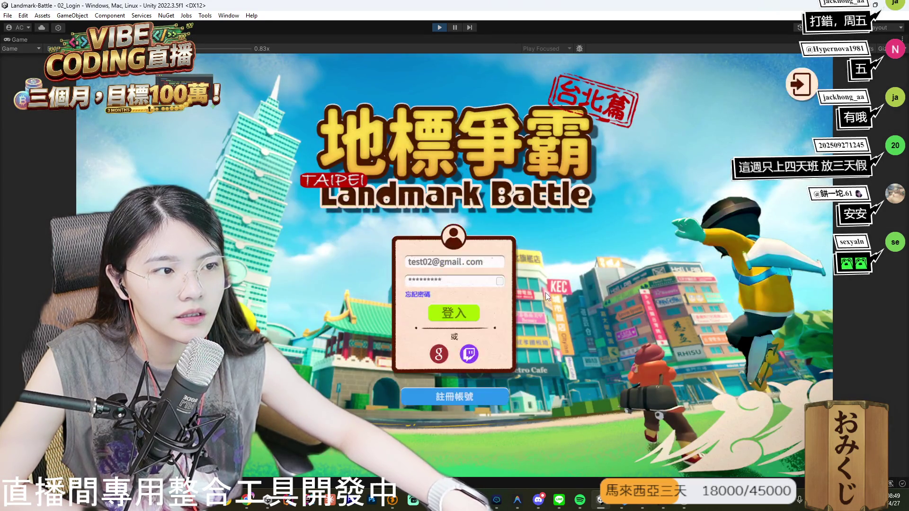
{"action": "left_click", "coordinate": [474, 313]}
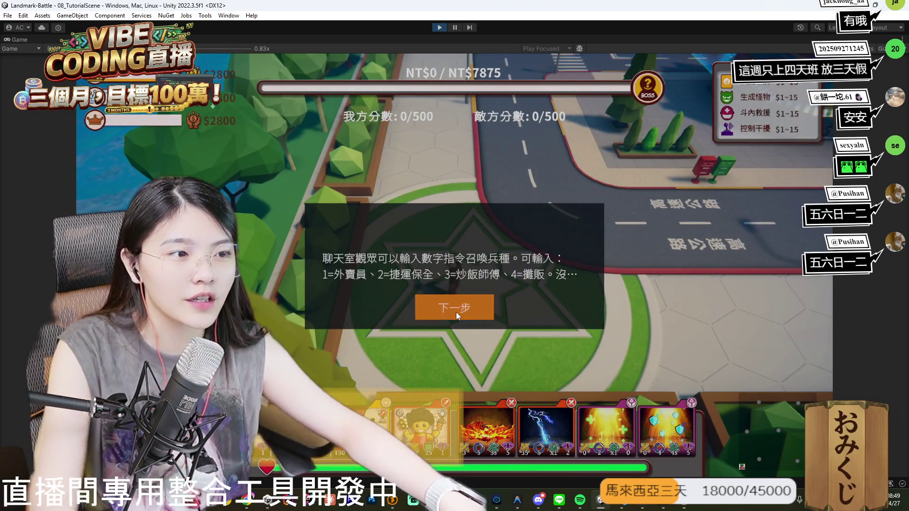
{"action": "left_click", "coordinate": [456, 312]}
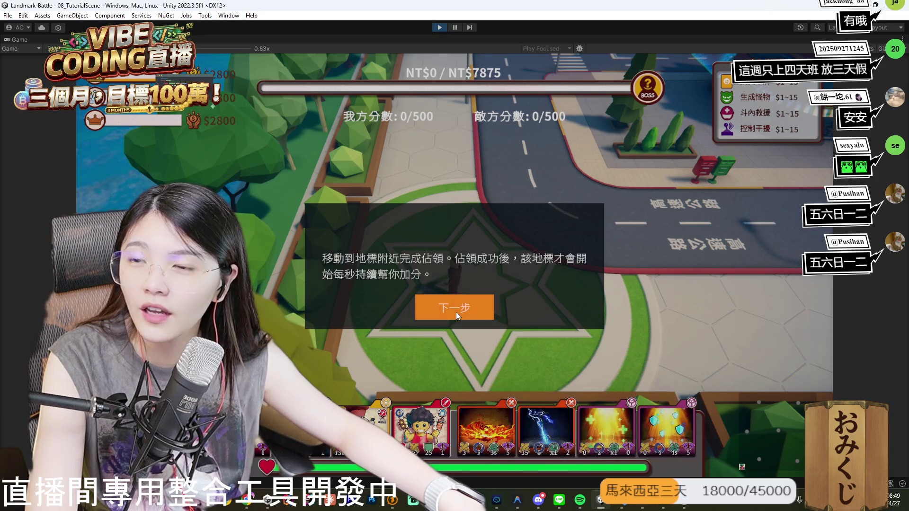
{"action": "left_click", "coordinate": [456, 312]}
{"action": "left_click", "coordinate": [456, 312]}
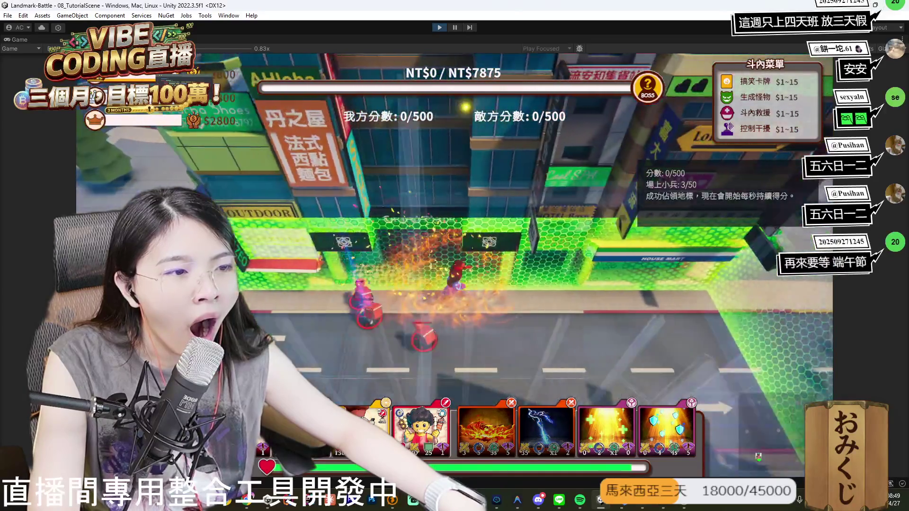
Cast the shield (T), fire strike (Q), and shield again in the tutorial battle.
{"action": "key", "text": "t"}
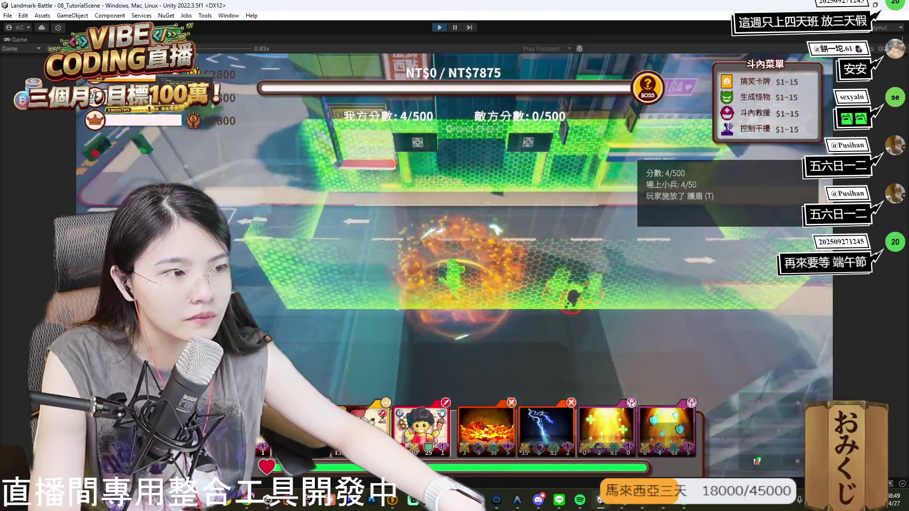
{"action": "key", "text": "q"}
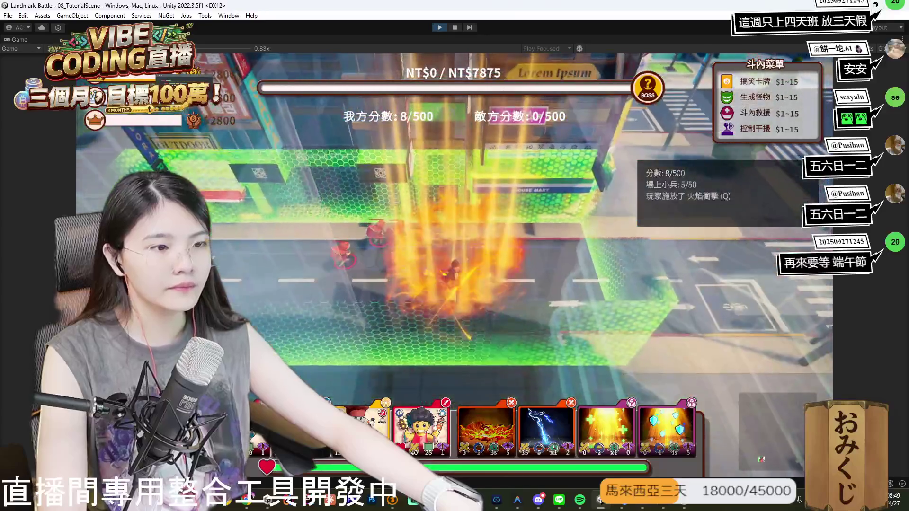
{"action": "key", "text": "t"}
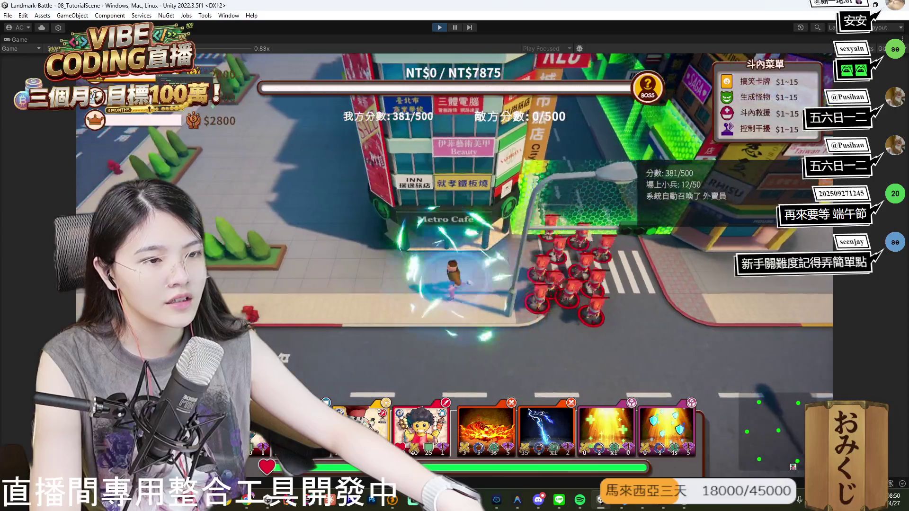
Cast chain lightning with E, finish the battle at 500/500, and open the lobby backpack.
{"action": "key", "text": "e"}
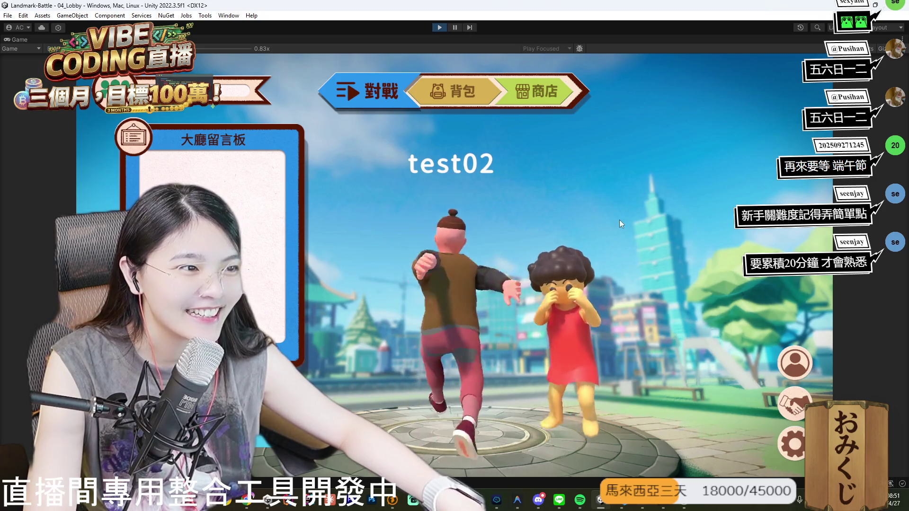
{"action": "left_click", "coordinate": [477, 98]}
Check the shop cards, leaderboard, and friend list in the lobby, then stop Play mode.
{"action": "left_click", "coordinate": [552, 96]}
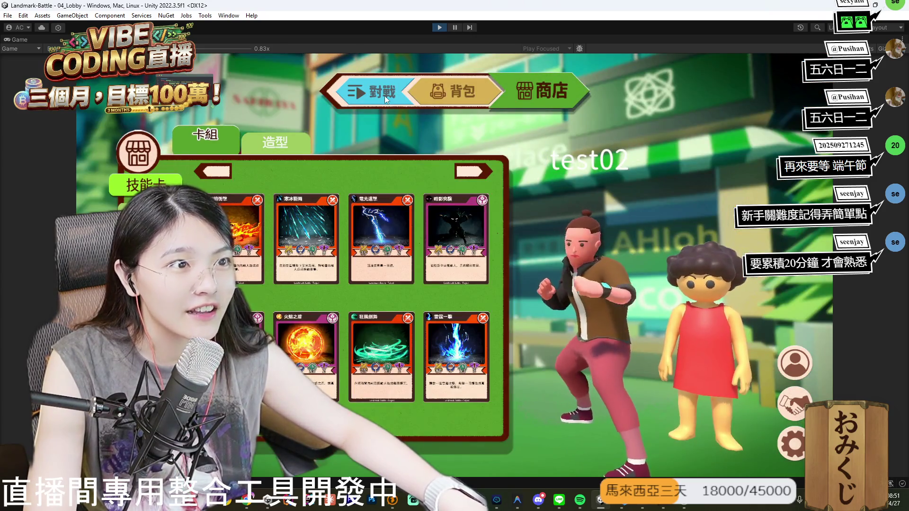
{"action": "left_click", "coordinate": [384, 96]}
{"action": "left_click", "coordinate": [793, 405]}
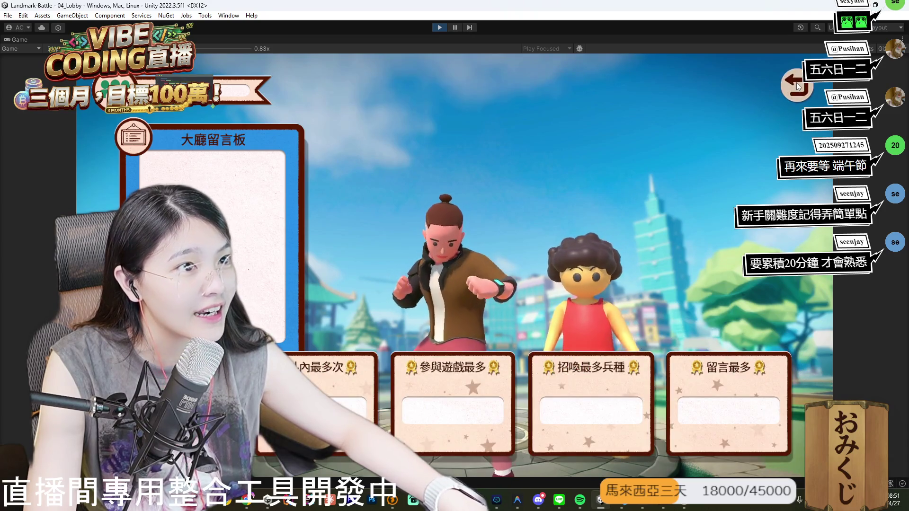
{"action": "left_click", "coordinate": [799, 86]}
{"action": "left_click", "coordinate": [800, 411]}
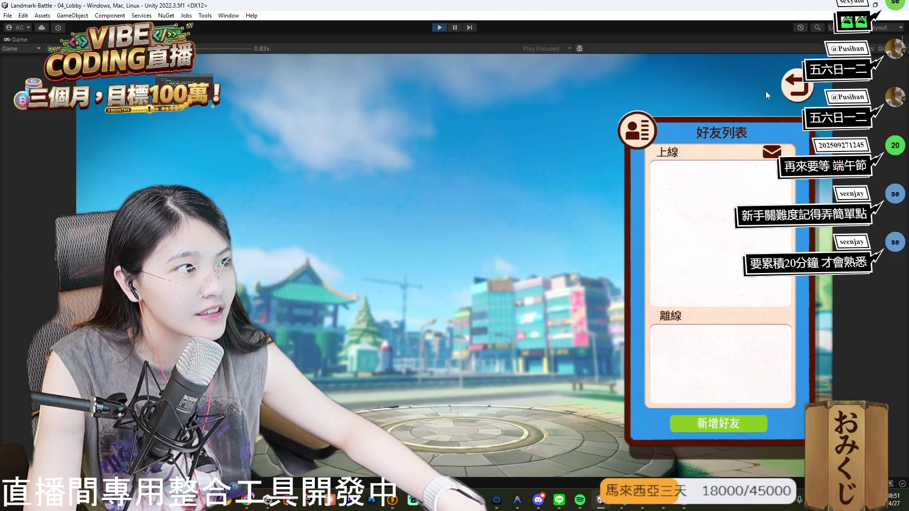
{"action": "left_click", "coordinate": [797, 87]}
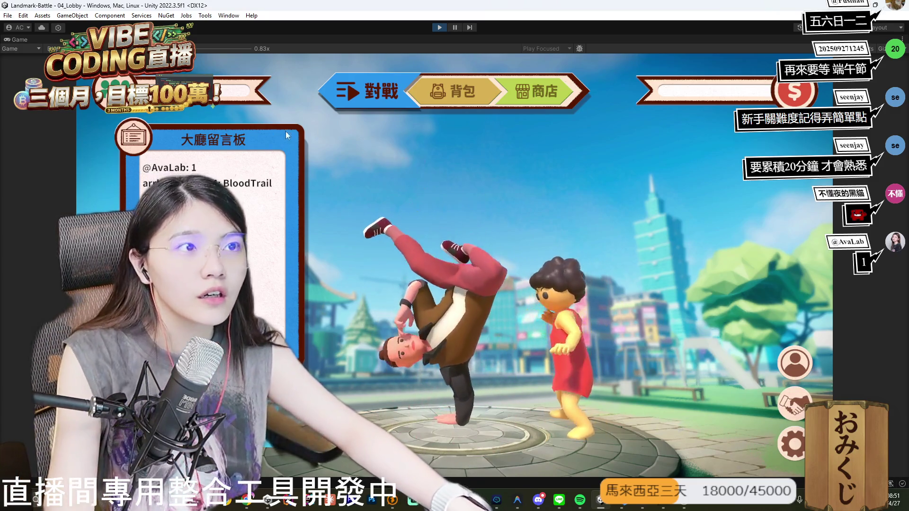
{"action": "key", "text": "ctrl+p"}
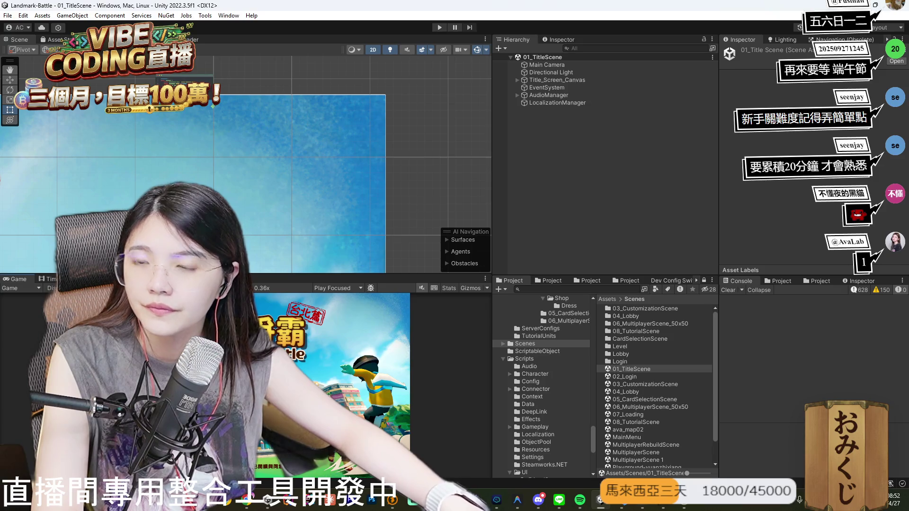
Ask Codex in VS Code to find where the tutorial's hint text is defined.
{"action": "left_click", "coordinate": [632, 506]}
{"action": "type", "text": "新手教學場景，中文提示需要修改，把後面沒講完的話移除"}
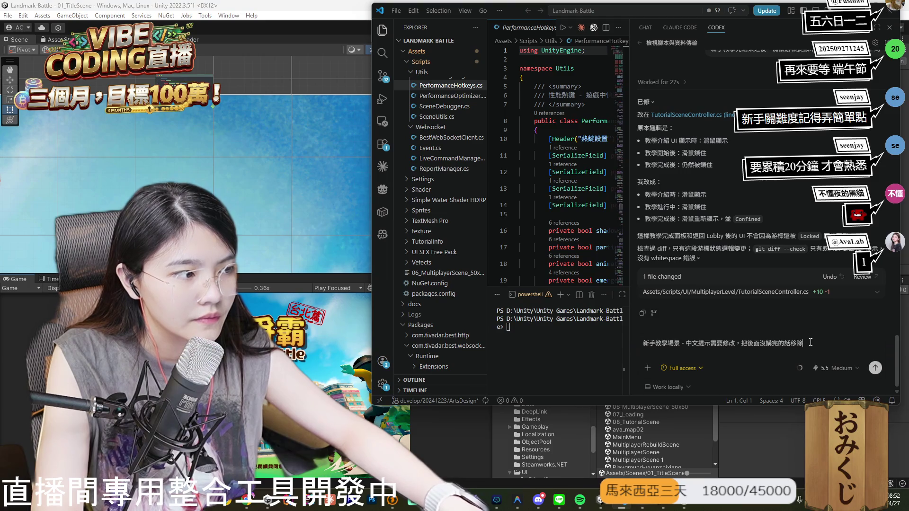
{"action": "type", "text": "。玉蘭我找到該腳本"}
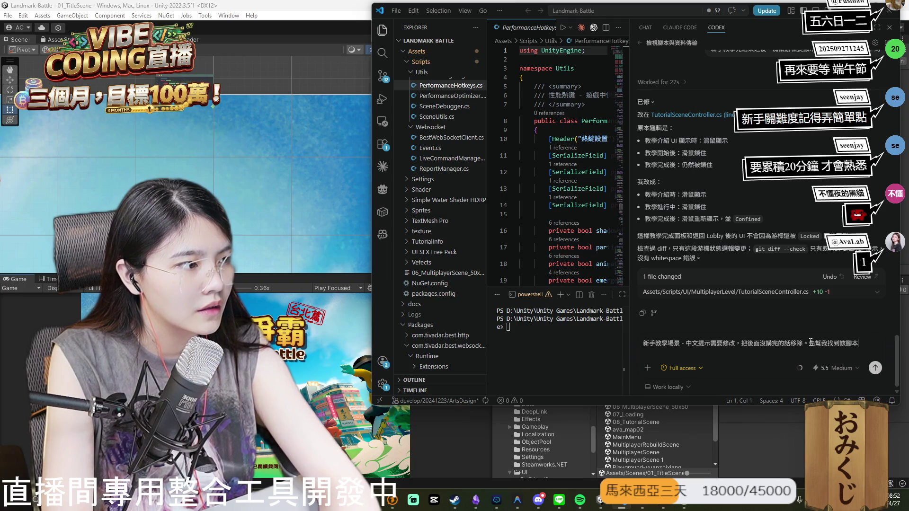
{"action": "key", "text": "Return"}
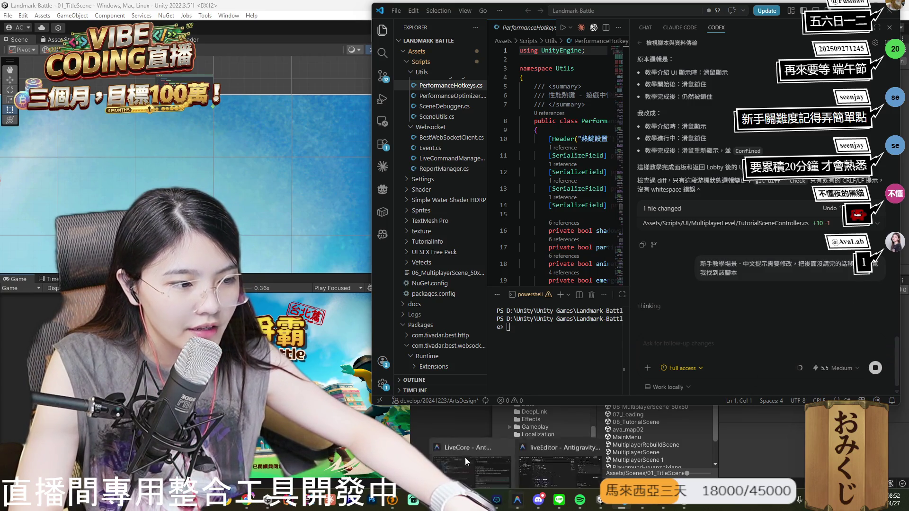
Copy the two bash commands from Codex in Antigravity and begin a follow-up message.
{"action": "left_click", "coordinate": [517, 500]}
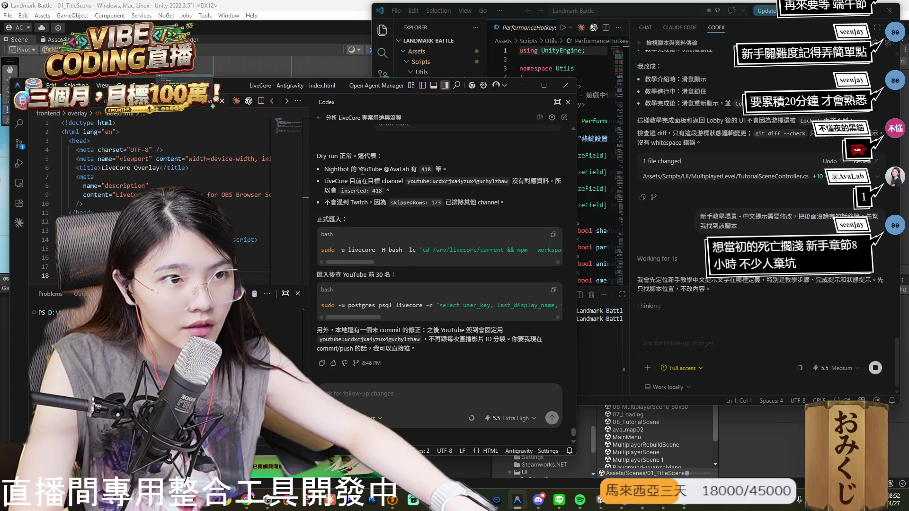
{"action": "left_click", "coordinate": [553, 235]}
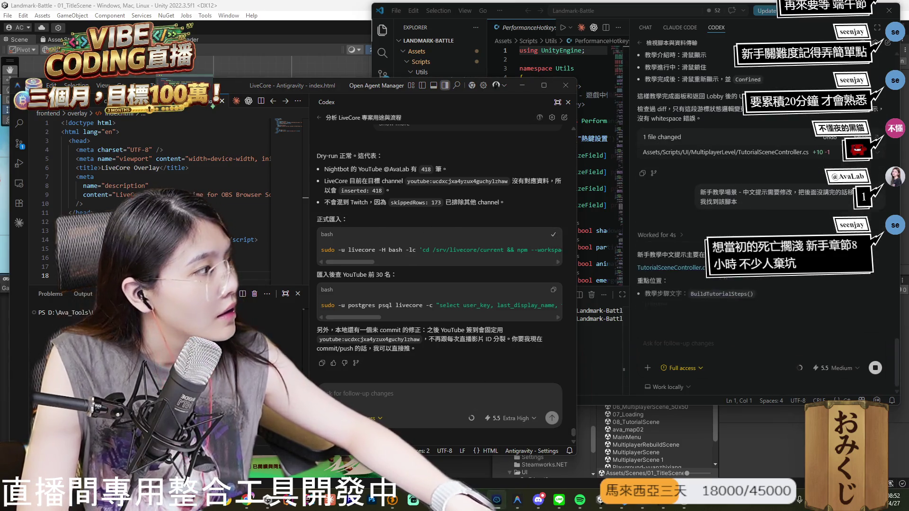
{"action": "left_click", "coordinate": [553, 290]}
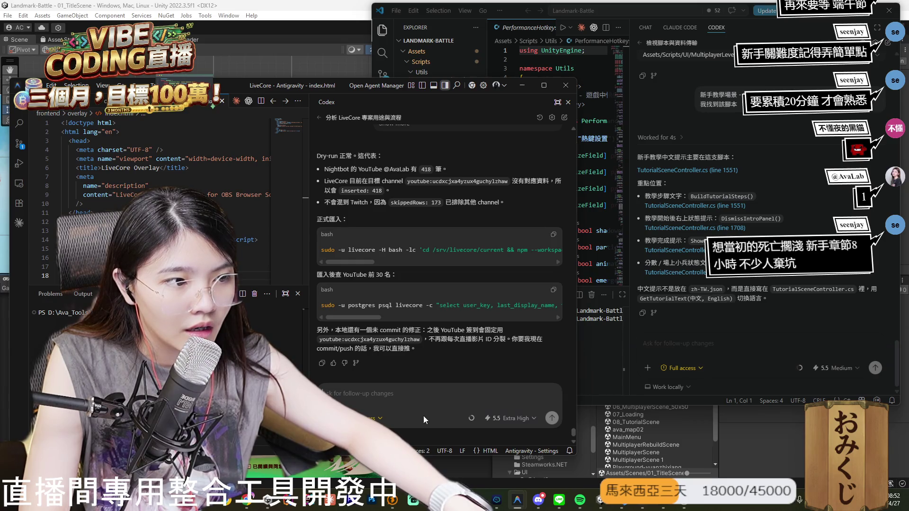
{"action": "left_click", "coordinate": [393, 393]}
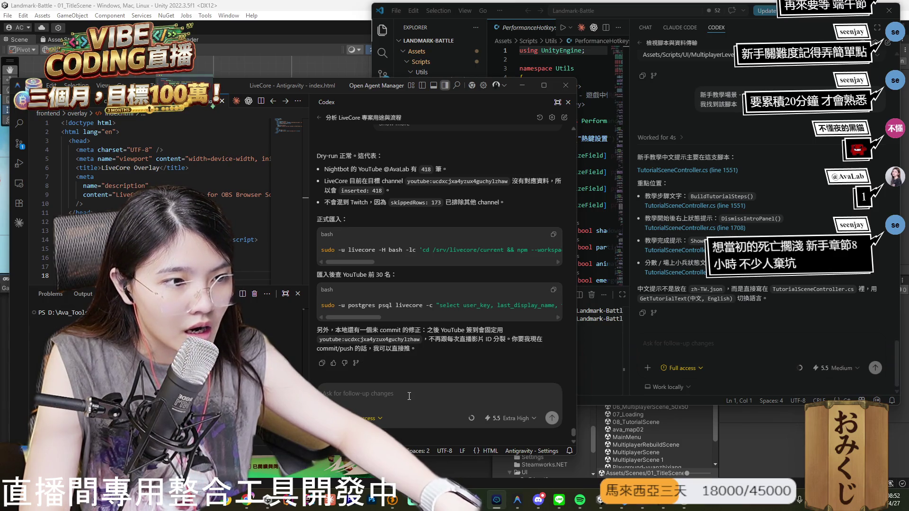
Ask Codex to 'commit / push' the LiveCore fix, then copy the server update and YouTube import commands.
{"action": "type", "text": "commit / push"}
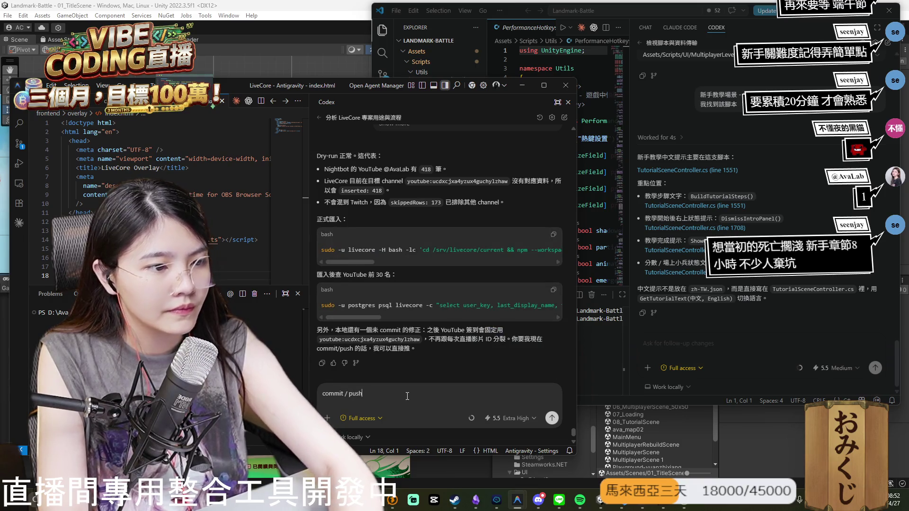
{"action": "key", "text": "Return"}
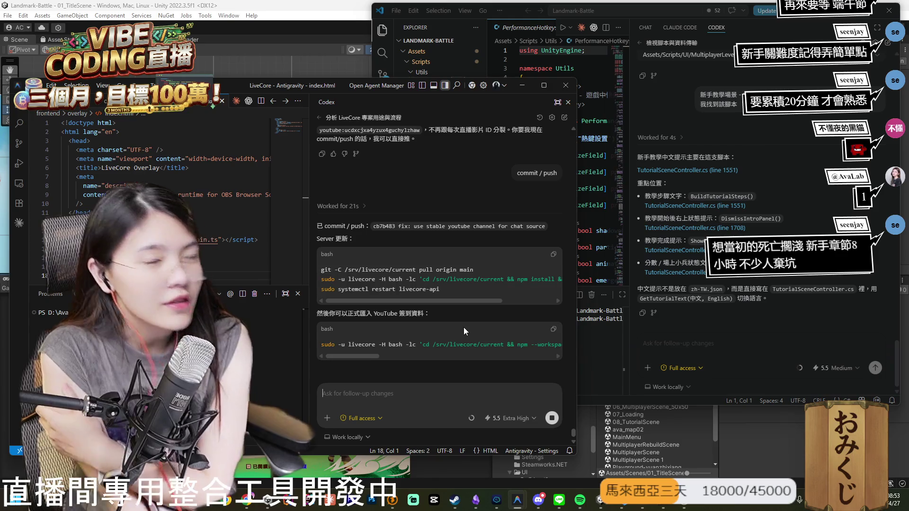
{"action": "left_click", "coordinate": [554, 248]}
{"action": "key", "text": "alt+Tab"}
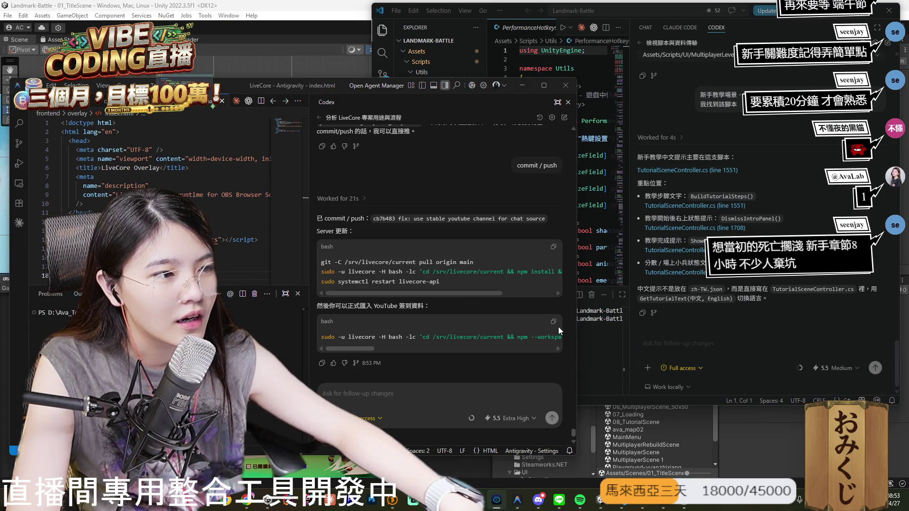
{"action": "left_click", "coordinate": [554, 321]}
{"action": "left_click", "coordinate": [743, 352]}
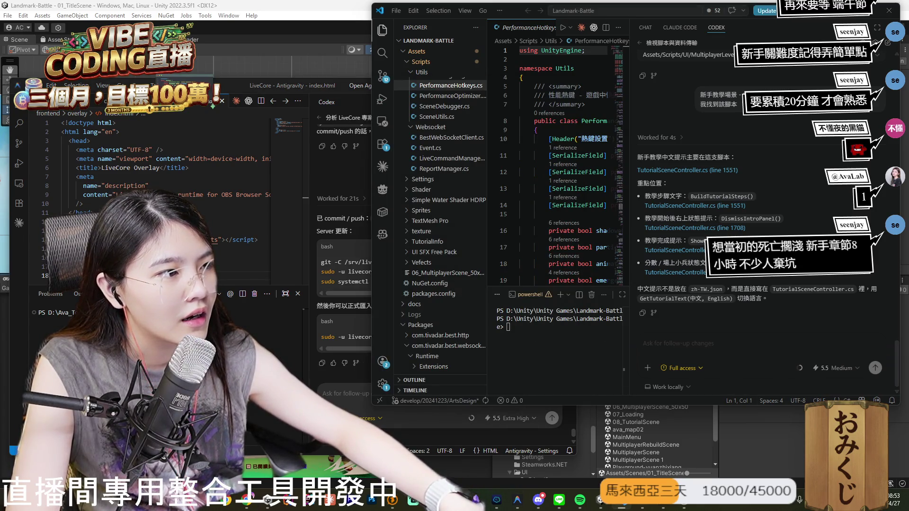
Open TutorialSceneController.cs at line 1551 (BuildTutorialSteps) in a widened editor pane.
{"action": "key", "text": "alt+Tab"}
{"action": "key", "text": "alt+Tab"}
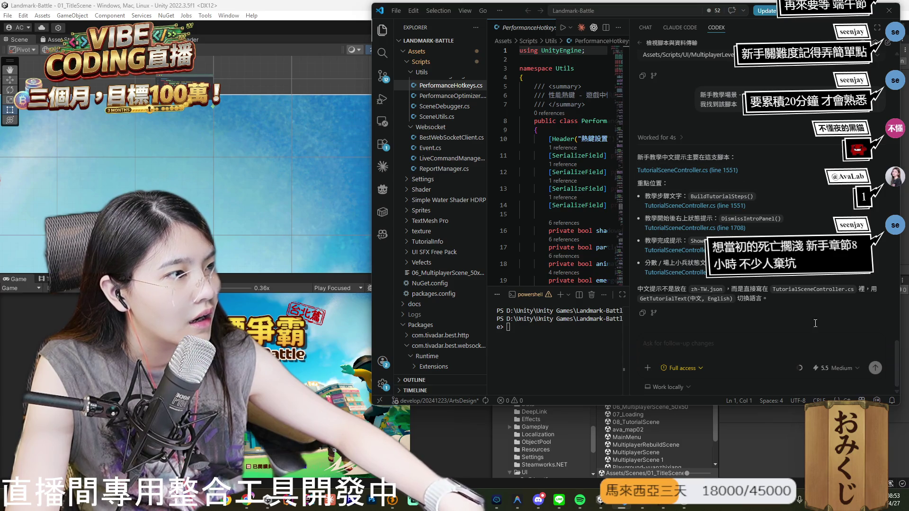
{"action": "left_click", "coordinate": [687, 170]}
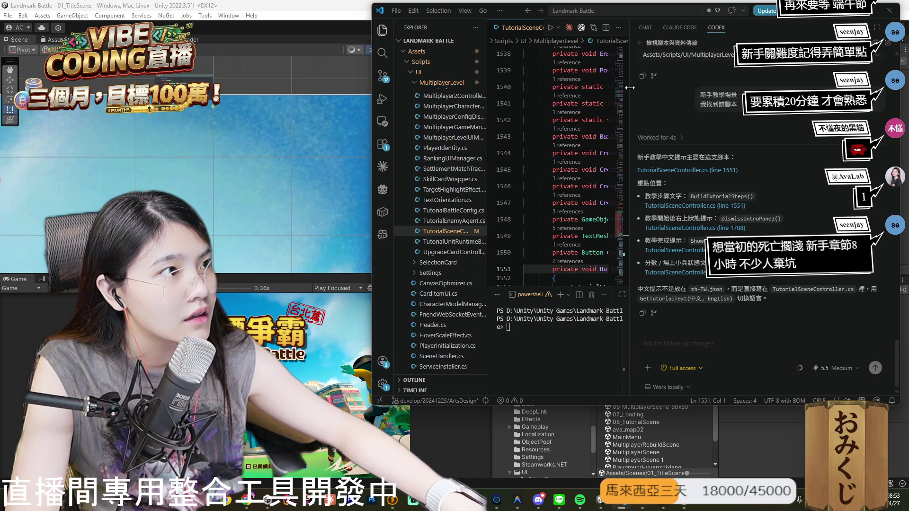
{"action": "left_click_drag", "start_coordinate": [629, 91], "coordinate": [764, 91]}
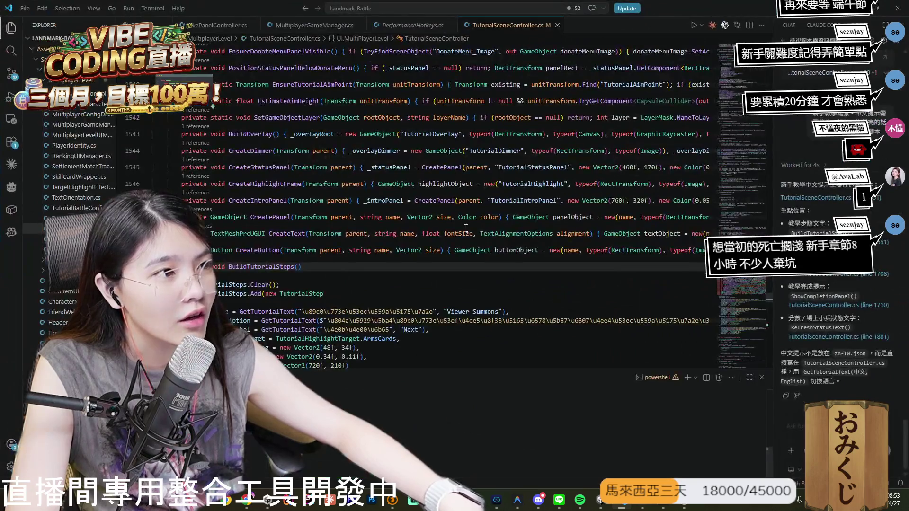
{"action": "scroll", "coordinate": [388, 223], "scroll_direction": "up", "scroll_amount": 5}
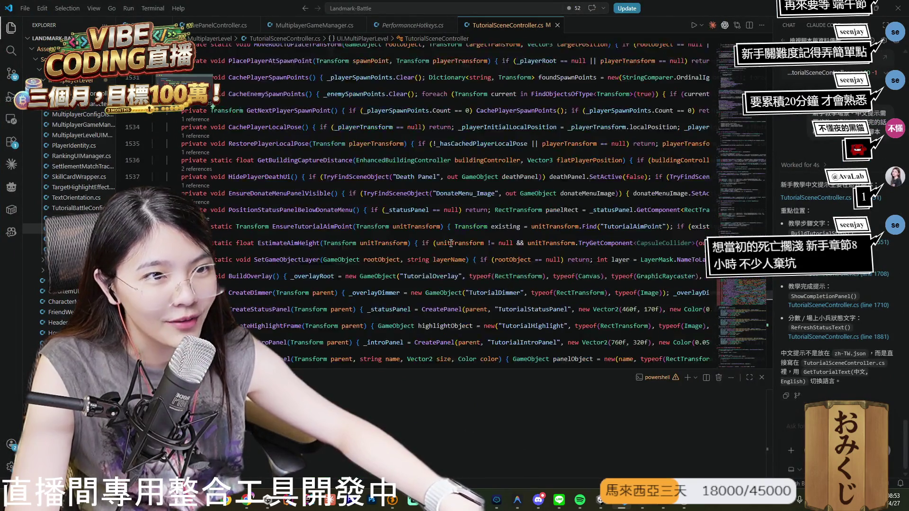
{"action": "scroll", "coordinate": [455, 240], "scroll_direction": "up", "scroll_amount": 4}
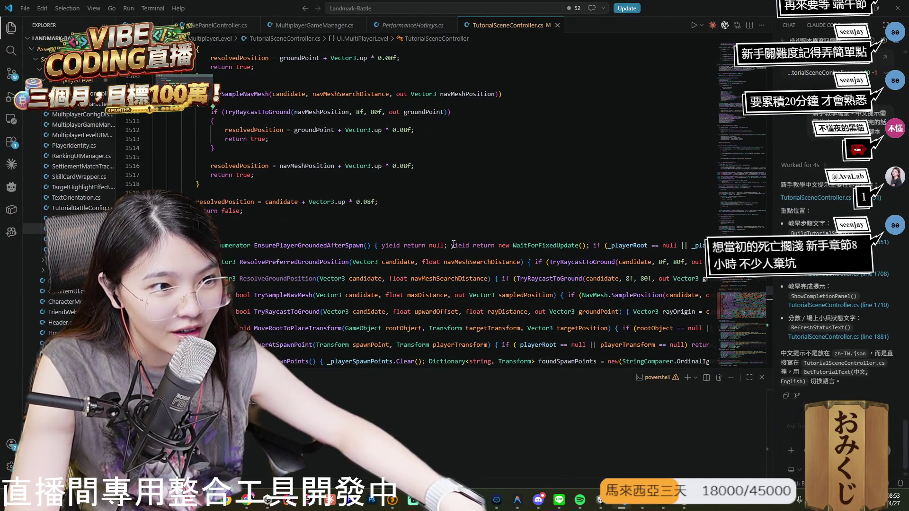
{"action": "scroll", "coordinate": [338, 257], "scroll_direction": "up", "scroll_amount": 20}
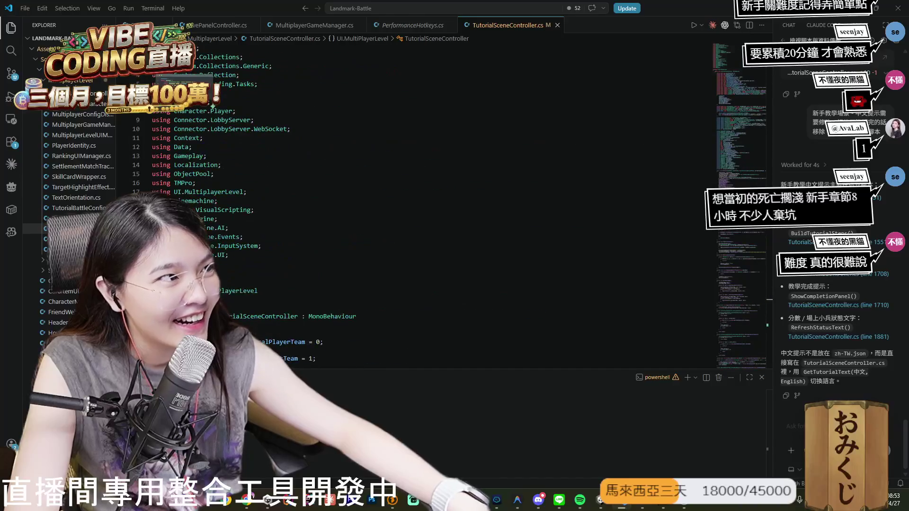
{"action": "scroll", "coordinate": [523, 205], "scroll_direction": "down", "scroll_amount": 15}
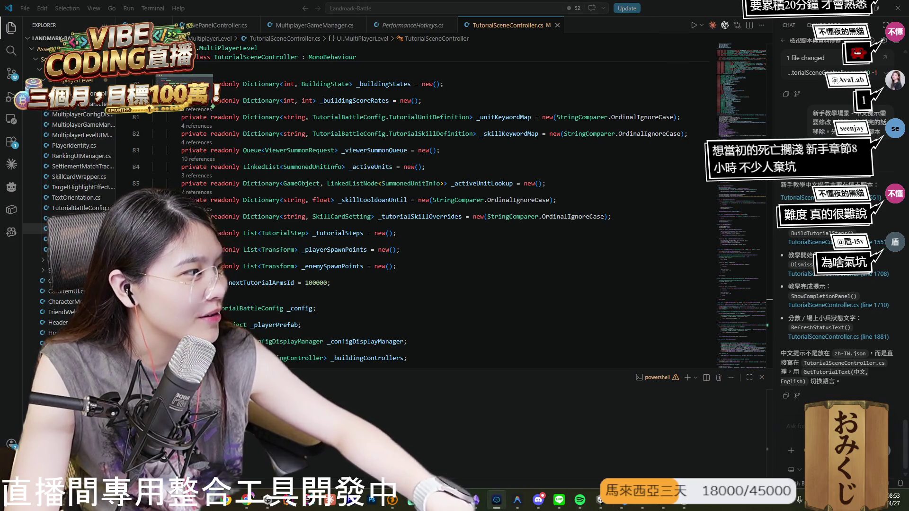
{"action": "scroll", "coordinate": [484, 350], "scroll_direction": "down", "scroll_amount": 15}
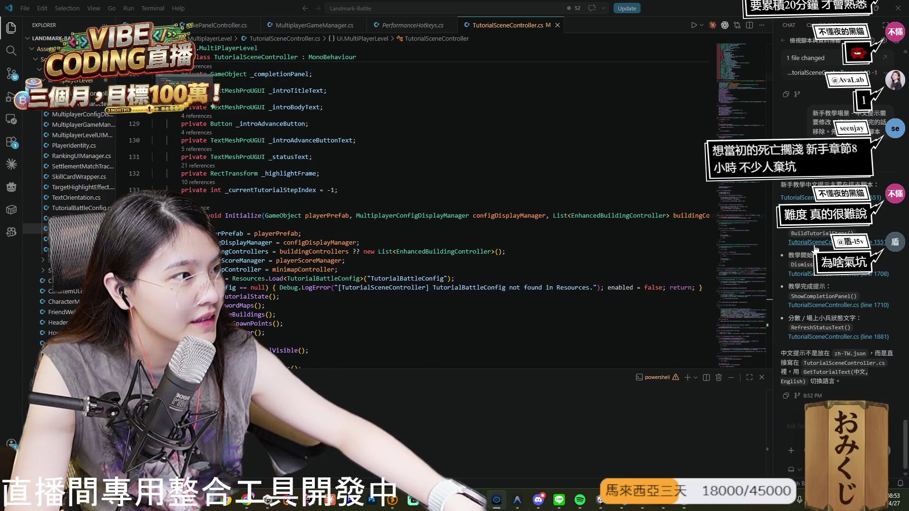
{"action": "left_click", "coordinate": [876, 245]}
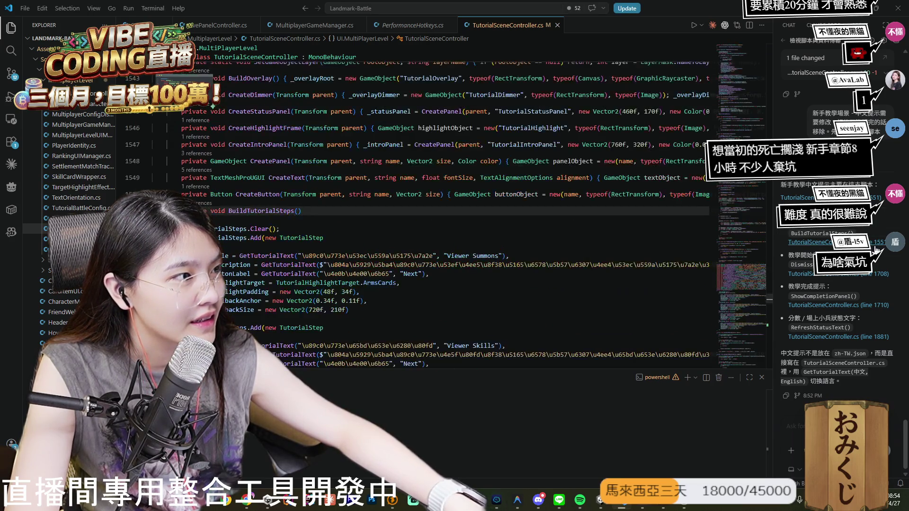
{"action": "scroll", "coordinate": [332, 232], "scroll_direction": "down", "scroll_amount": 2}
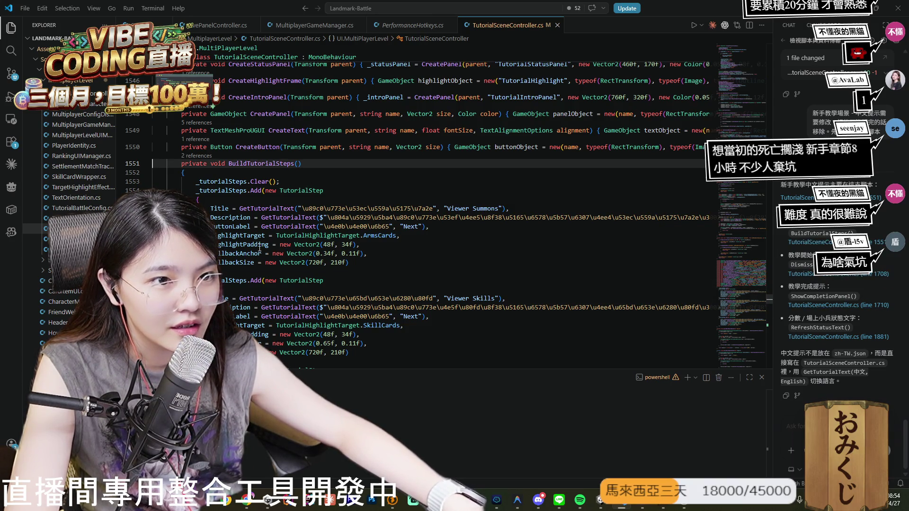
{"action": "left_click", "coordinate": [221, 220]}
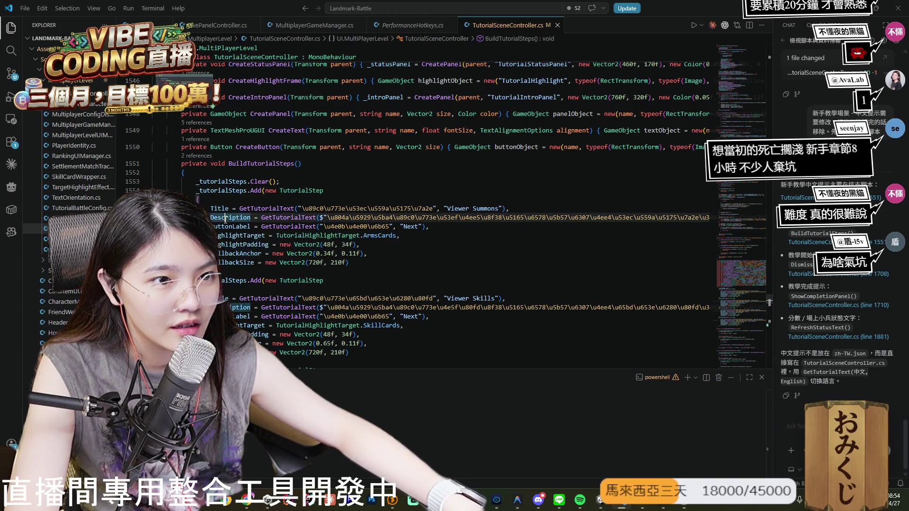
{"action": "mouse_move", "coordinate": [232, 218]}
{"action": "left_mouse_down"}
{"action": "mouse_move", "coordinate": [724, 218]}
{"action": "mouse_move", "coordinate": [614, 217]}
{"action": "mouse_move", "coordinate": [713, 219]}
{"action": "mouse_move", "coordinate": [638, 223]}
{"action": "left_mouse_up"}
{"action": "left_click_drag", "start_coordinate": [584, 220], "coordinate": [369, 217]}
{"action": "left_click", "coordinate": [376, 218]}
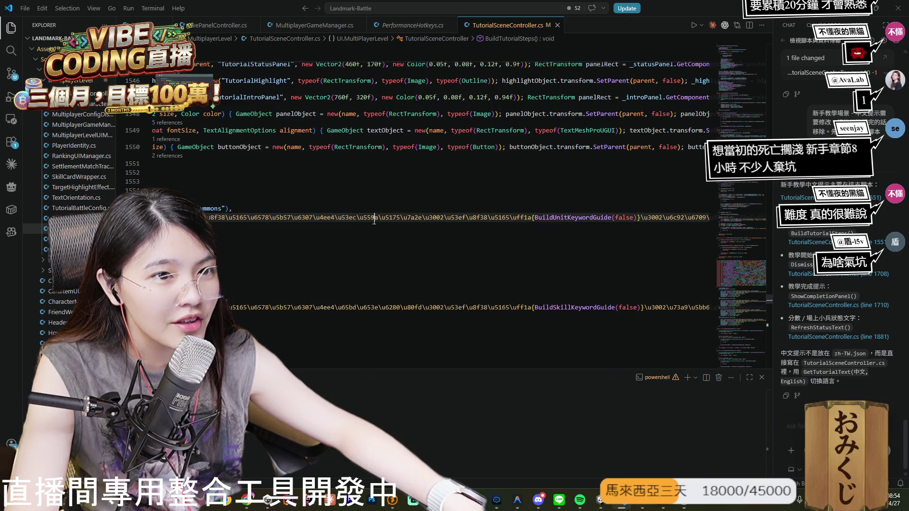
{"action": "mouse_move", "coordinate": [338, 219]}
{"action": "left_mouse_down"}
{"action": "mouse_move", "coordinate": [190, 218]}
{"action": "mouse_move", "coordinate": [374, 219]}
{"action": "left_mouse_up"}
{"action": "left_click", "coordinate": [353, 219]}
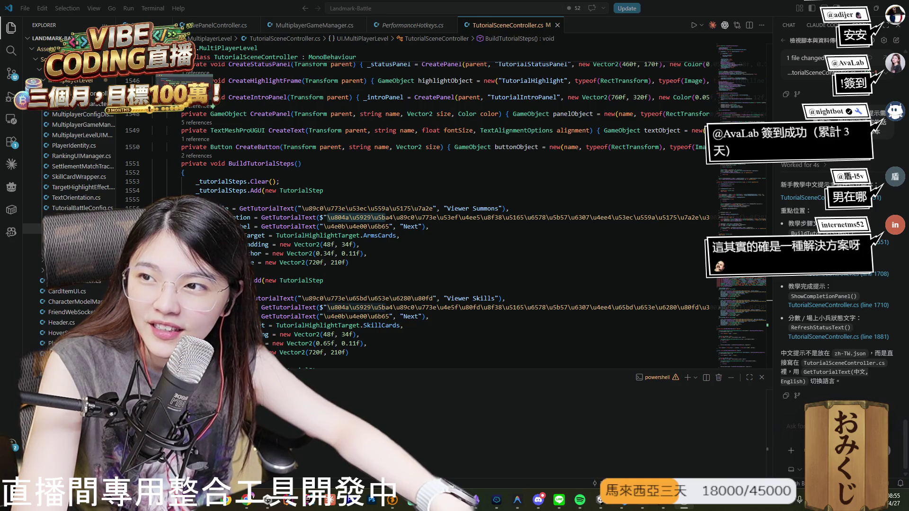
Review the first tutorial step's HighlightPadding and Description, then run 08_TutorialScene in Unity Play mode.
{"action": "left_click", "coordinate": [620, 244]}
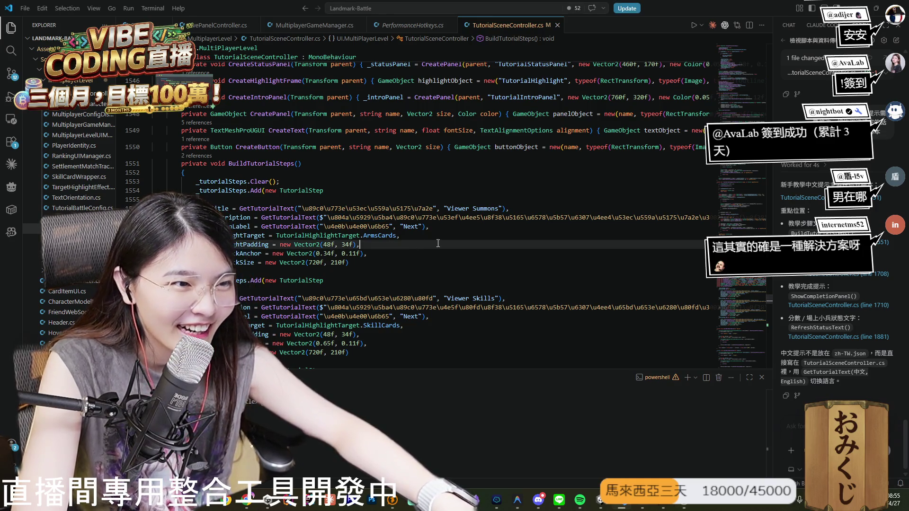
{"action": "left_click", "coordinate": [573, 218]}
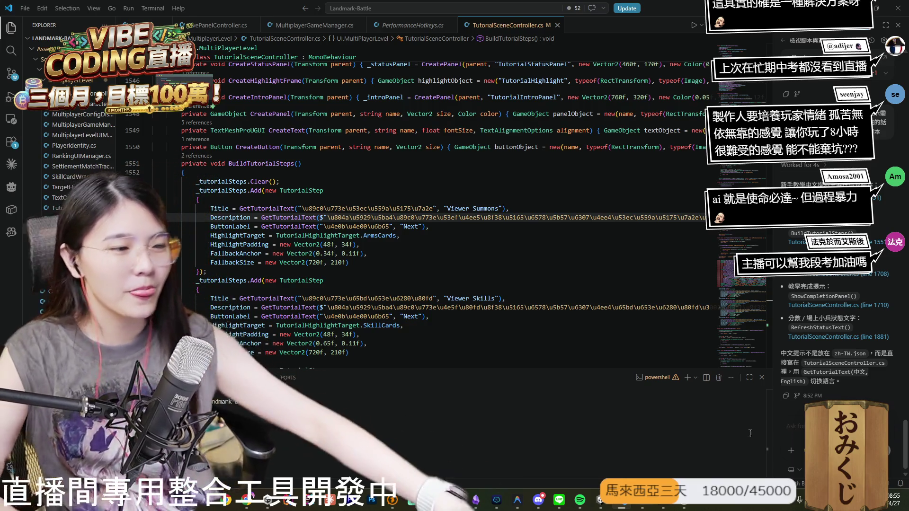
{"action": "mouse_move", "coordinate": [600, 500]}
{"action": "left_click", "coordinate": [608, 462]}
{"action": "key", "text": "ctrl+p"}
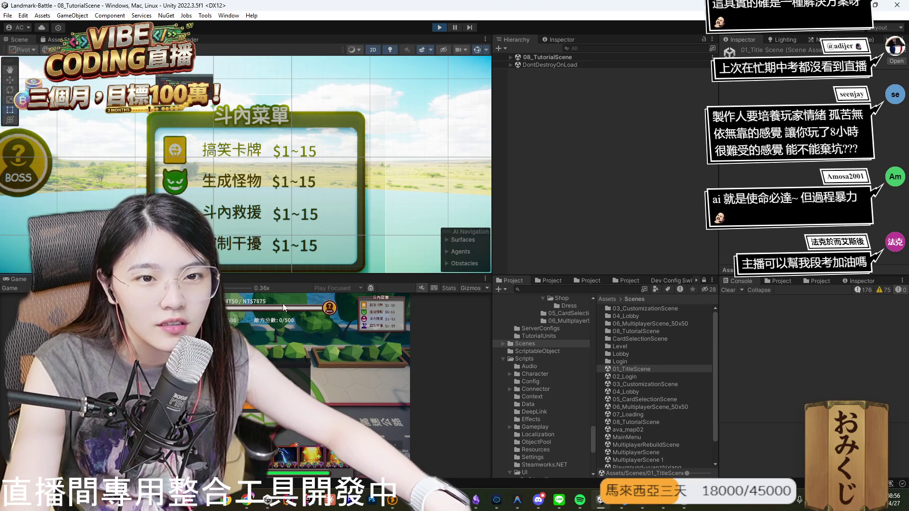
Select TutorialIntroPanel under LevelCanvas in the Hierarchy and frame it in the Scene view.
{"action": "scroll", "coordinate": [388, 249], "scroll_direction": "down", "scroll_amount": 3}
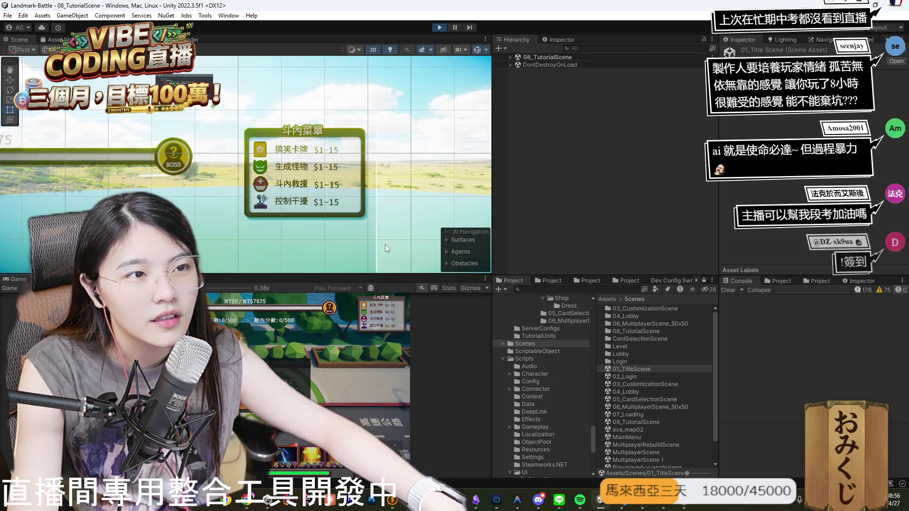
{"action": "scroll", "coordinate": [387, 248], "scroll_direction": "down", "scroll_amount": 3}
{"action": "left_click", "coordinate": [411, 192]}
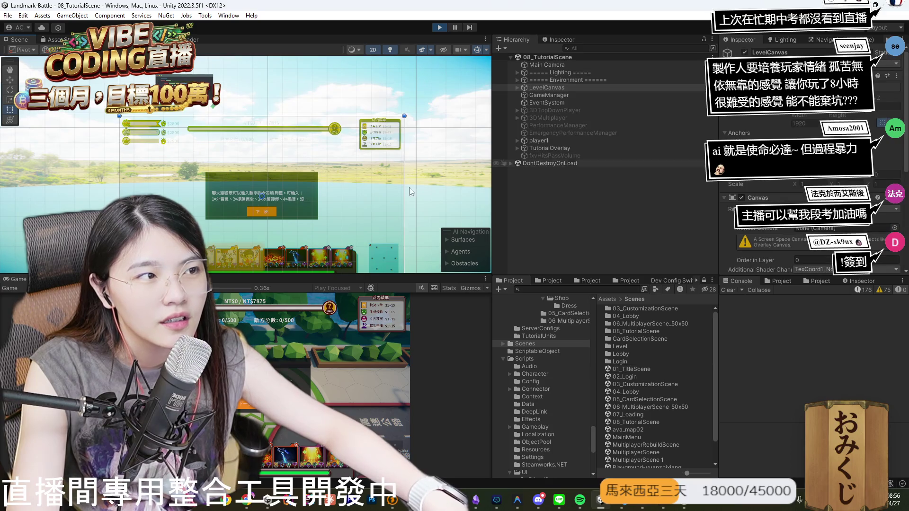
{"action": "left_click", "coordinate": [300, 214]}
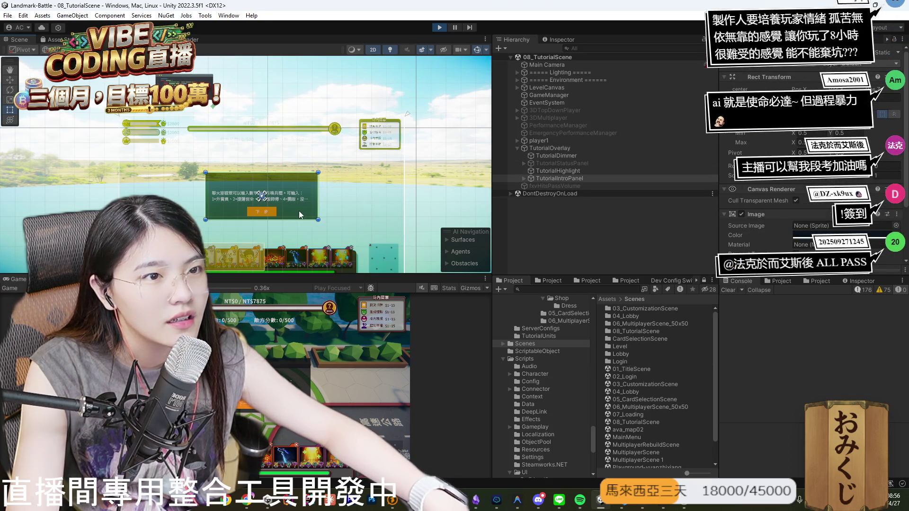
{"action": "key", "text": "f"}
Expand TutorialIntroPanel and select its title text, then its TutorialIntroBody text.
{"action": "left_click", "coordinate": [525, 180]}
{"action": "left_click", "coordinate": [524, 179]}
{"action": "left_click", "coordinate": [559, 186]}
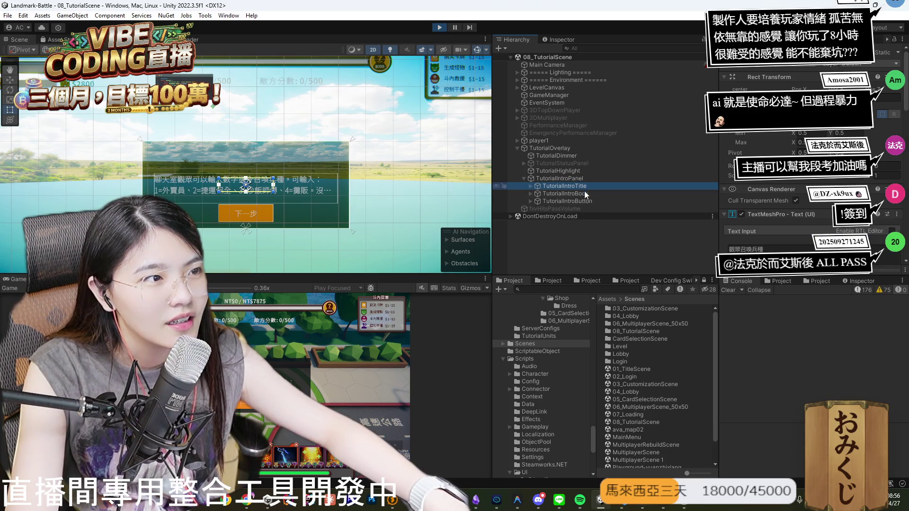
{"action": "left_click", "coordinate": [586, 194]}
{"action": "left_click", "coordinate": [531, 194]}
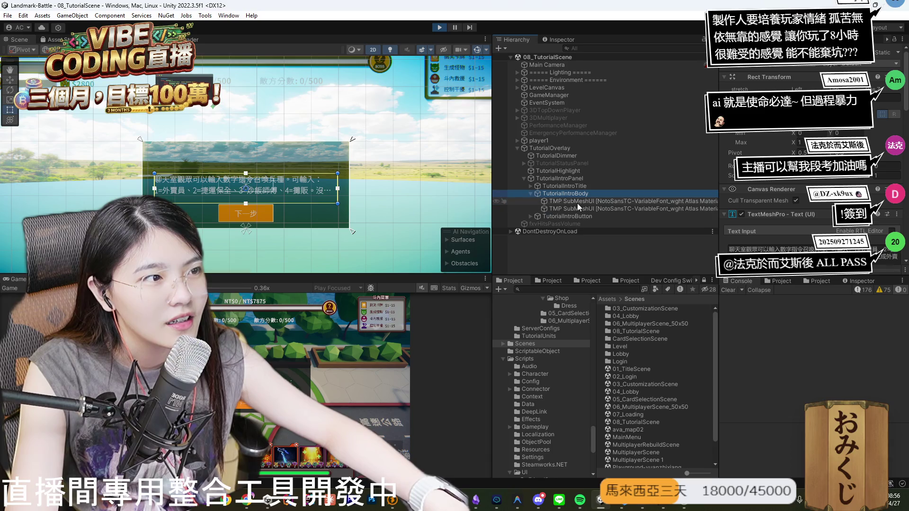
Inspect TutorialIntroBody's submesh children, copy its Text Input, and float VS Code in a smaller window.
{"action": "scroll", "coordinate": [805, 189], "scroll_direction": "down", "scroll_amount": 5}
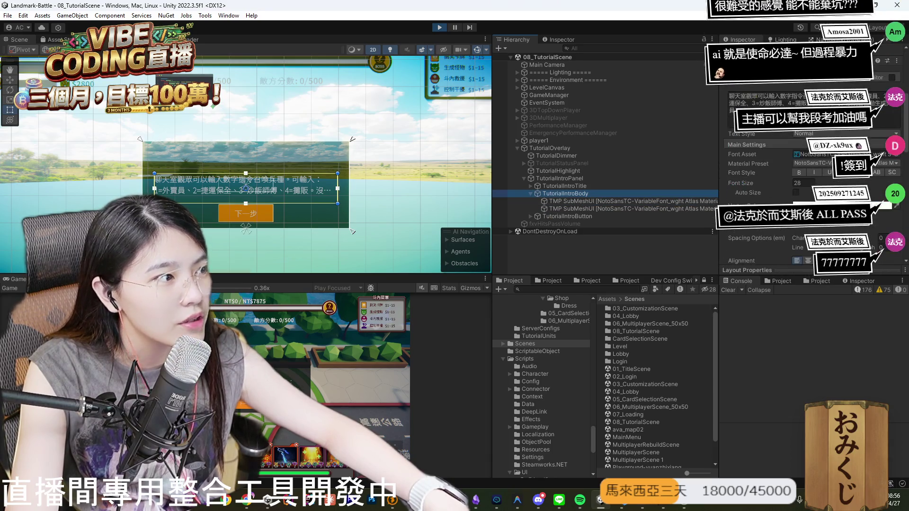
{"action": "left_click", "coordinate": [644, 202]}
{"action": "left_click", "coordinate": [647, 209]}
{"action": "left_click", "coordinate": [615, 194]}
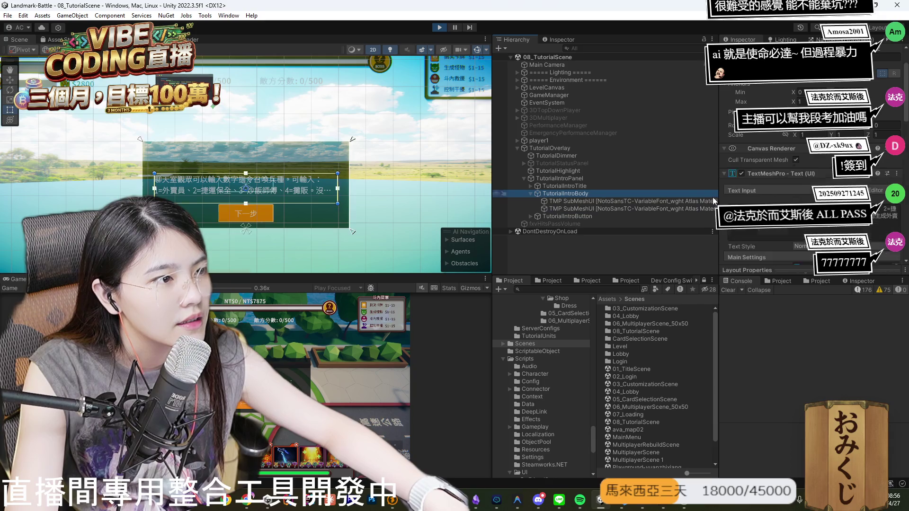
{"action": "left_click", "coordinate": [809, 228]}
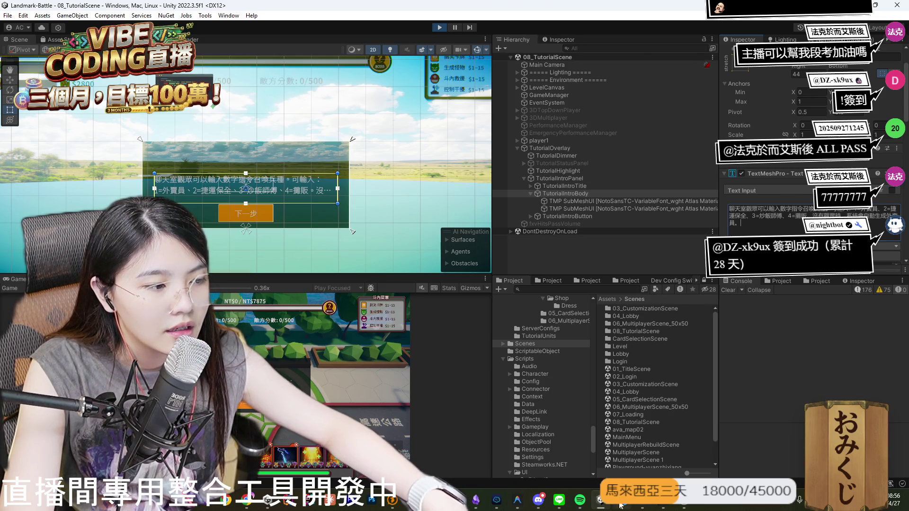
{"action": "left_click", "coordinate": [624, 500]}
{"action": "mouse_move", "coordinate": [663, 1]}
{"action": "left_mouse_down"}
{"action": "mouse_move", "coordinate": [542, 38]}
{"action": "mouse_move", "coordinate": [447, 47]}
{"action": "mouse_move", "coordinate": [454, 45]}
{"action": "left_mouse_up"}
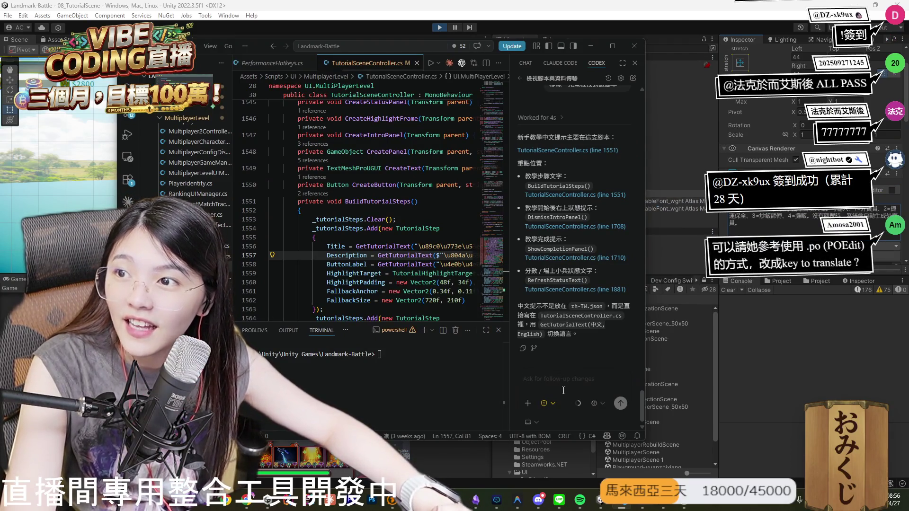
Ask Codex to change the tutorial intro text to the pasted wording minus its no-viewers sentence.
{"action": "left_click", "coordinate": [564, 390]}
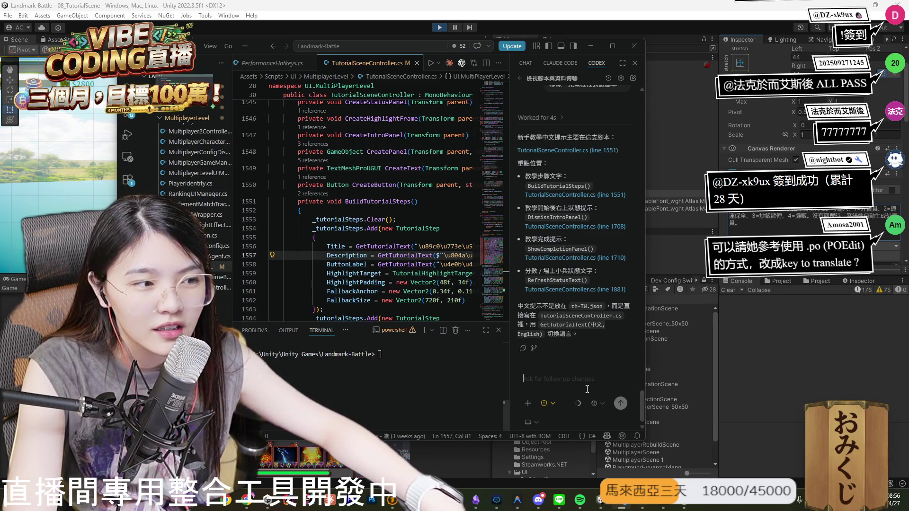
{"action": "type", "text": "幫我ㄊㄧㄡ"}
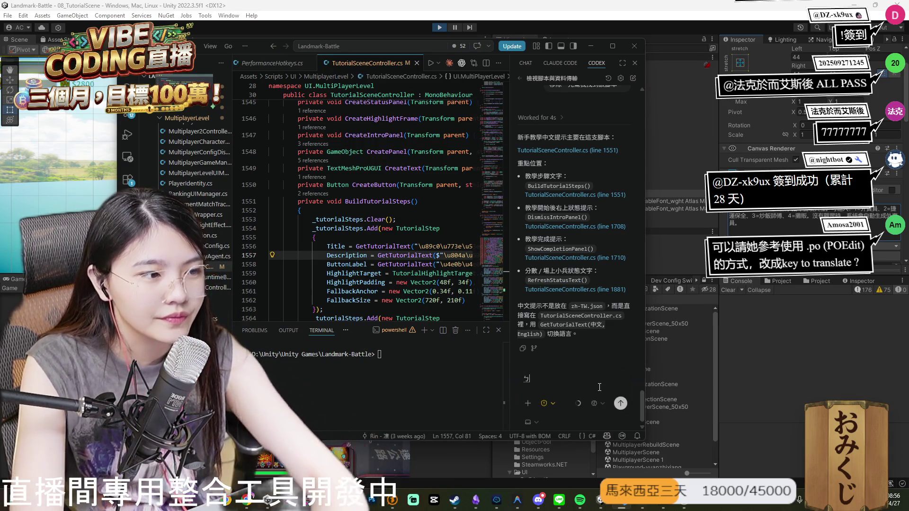
{"action": "type", "text": "ㄍㄞ"}
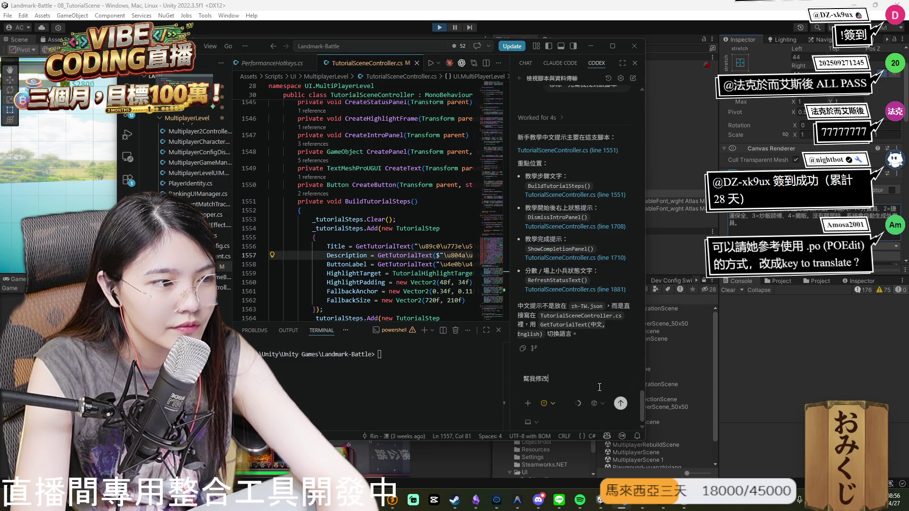
{"action": "type", "text": "ㄕㄞ"}
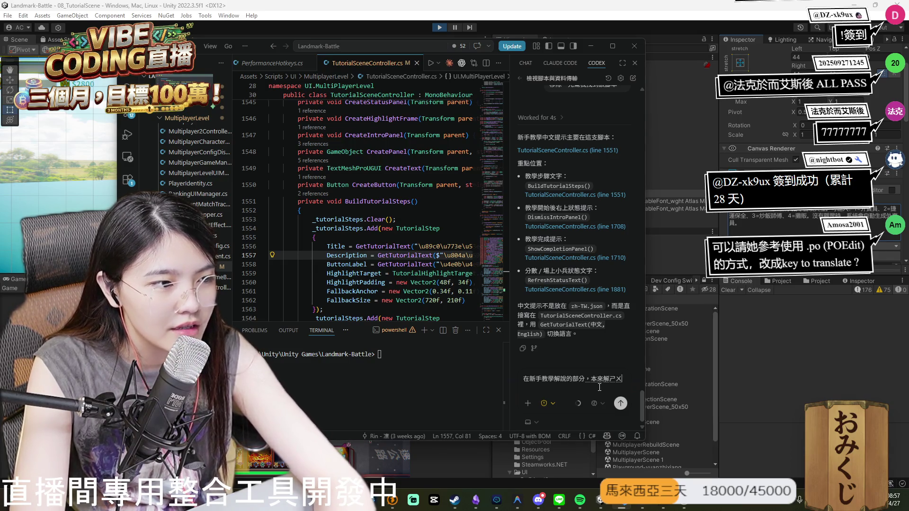
{"action": "type", "text": "聊天室觀眾可以輸入數字指令召喚兵種。可輸入：1=外賣員、2=捷運保全、3=炒飯師傅、4=攤販。沒有觀眾時，系統會自動生成外賣員。"}
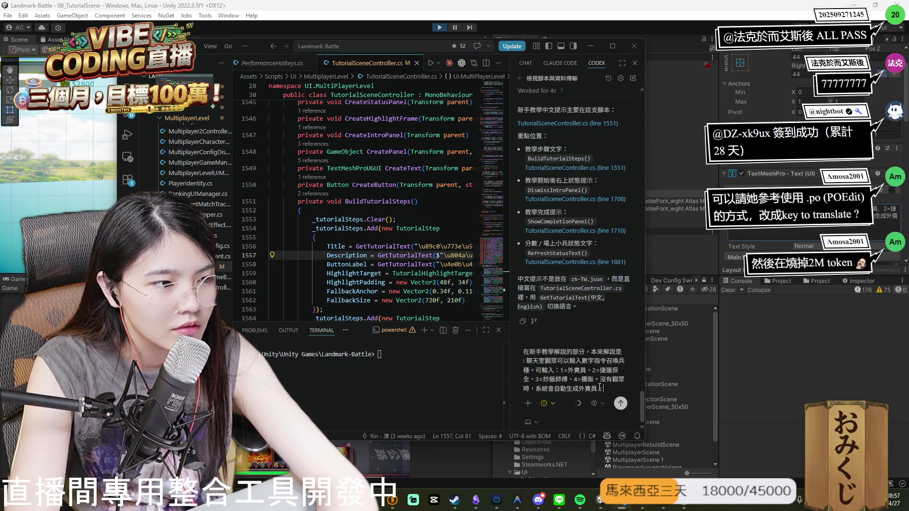
{"action": "key", "text": "shift+Return"}
{"action": "key", "text": "shift+Return"}
{"action": "type", "text": "ㄒ一"}
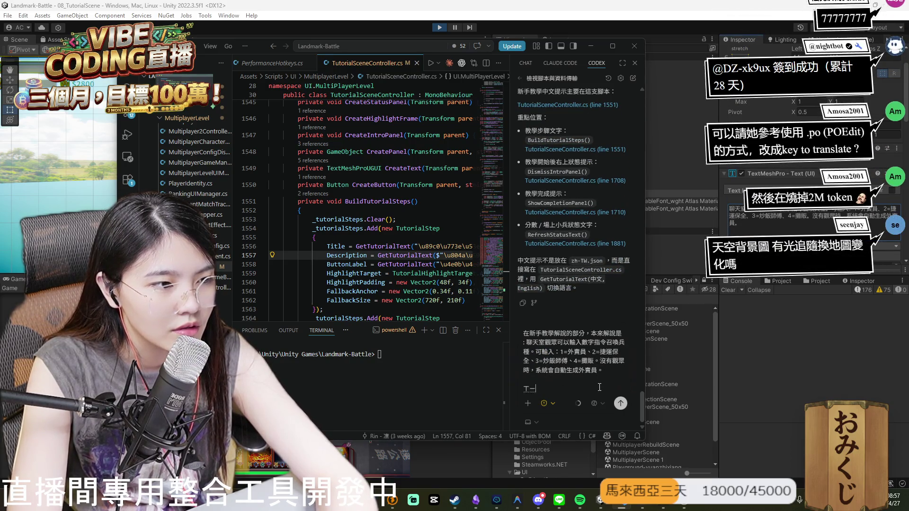
{"action": "key", "text": "BackSpace"}
{"action": "key", "text": "BackSpace"}
{"action": "key", "text": "BackSpace"}
{"action": "type", "text": "現在我需要你改ㄔㄥ"}
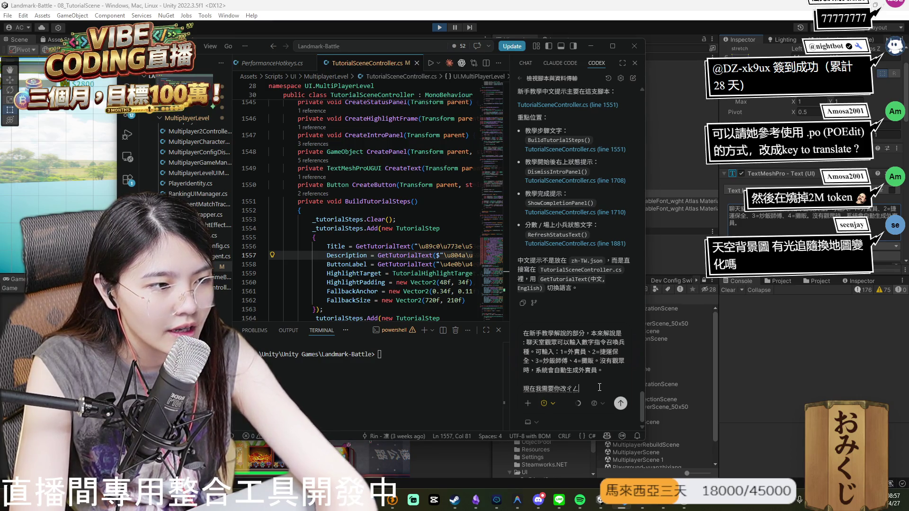
{"action": "type", "text": "成："}
{"action": "type", "text": "聊天室觀眾可以輸入數字指令召喚兵種。可輸入：1=外賣員、2=捷運保全、3=炒飯師傅、4=攤販。沒有觀眾時，系統會自動生成外賣員。"}
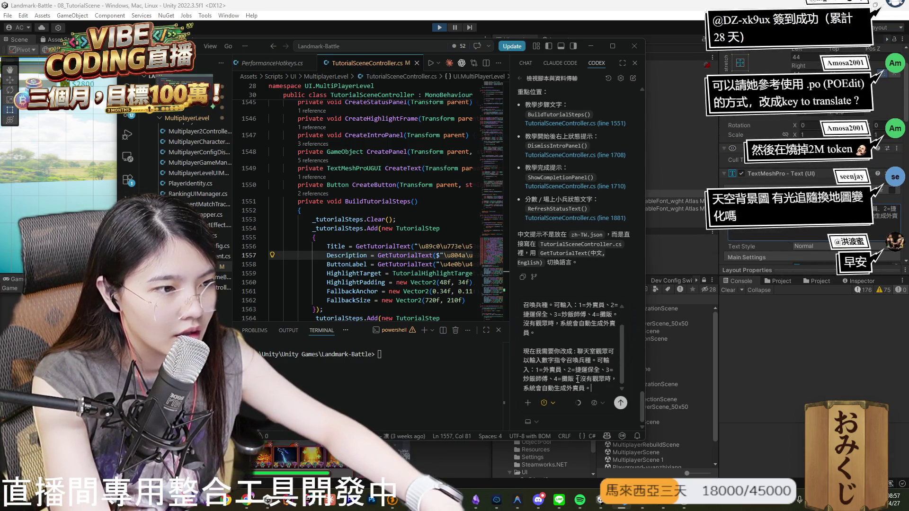
{"action": "key", "text": "BackSpace"}
{"action": "key", "text": "BackSpace"}
{"action": "key", "text": "BackSpace"}
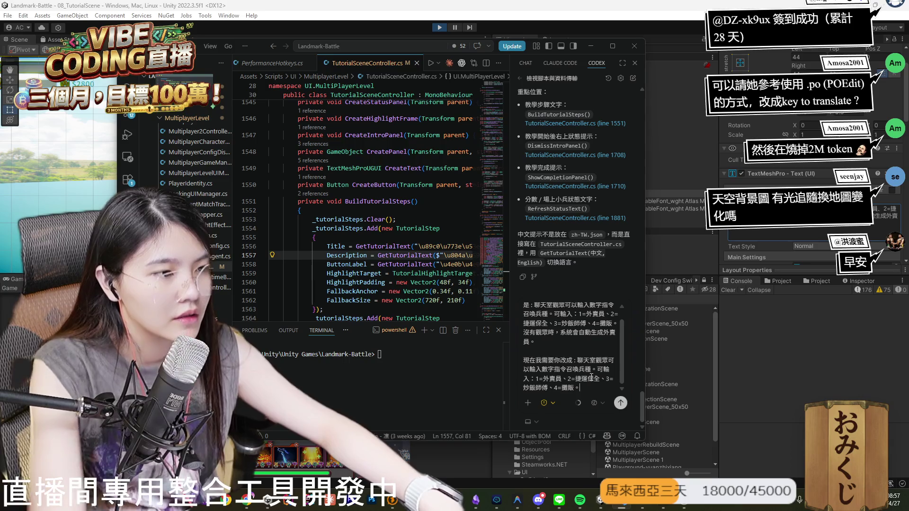
{"action": "key", "text": "Return"}
{"action": "left_click", "coordinate": [522, 35]}
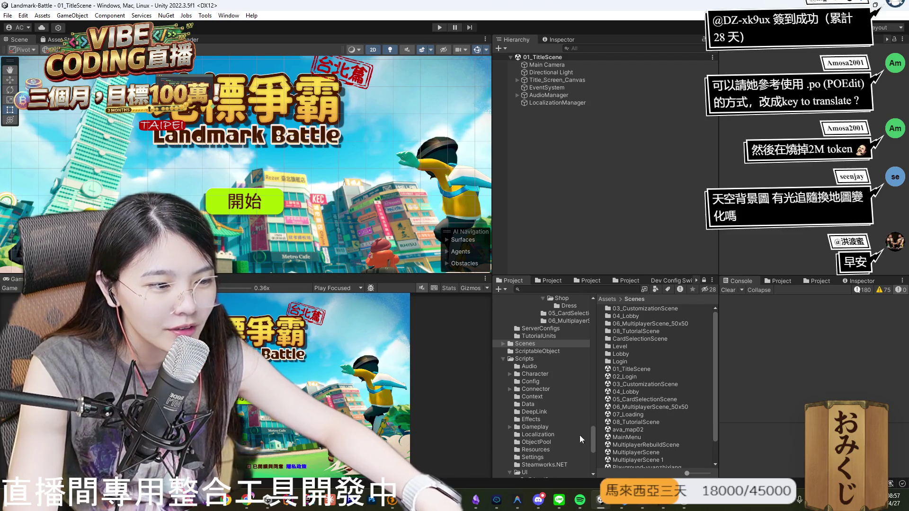
Copy the server update and YouTube sign-in import commands from Antigravity, then return to VS Code.
{"action": "left_click", "coordinate": [621, 500]}
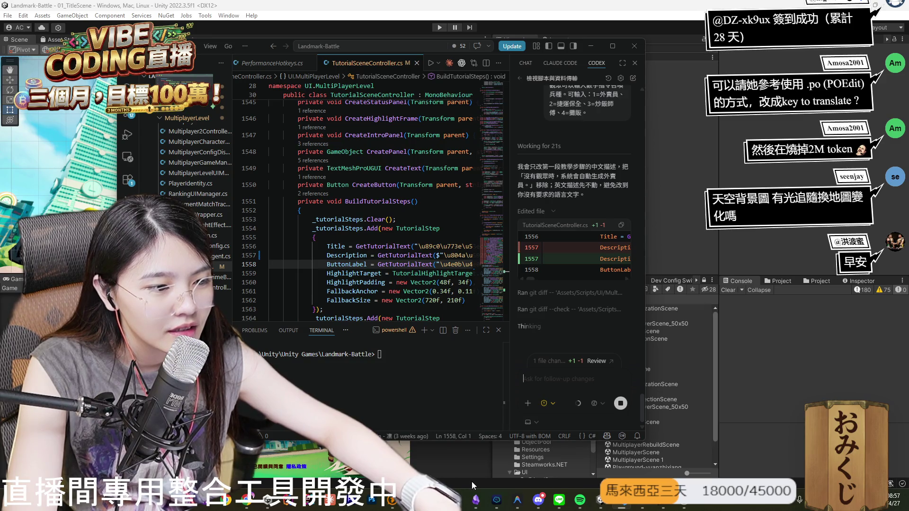
{"action": "mouse_move", "coordinate": [517, 500]}
{"action": "left_click", "coordinate": [453, 458]}
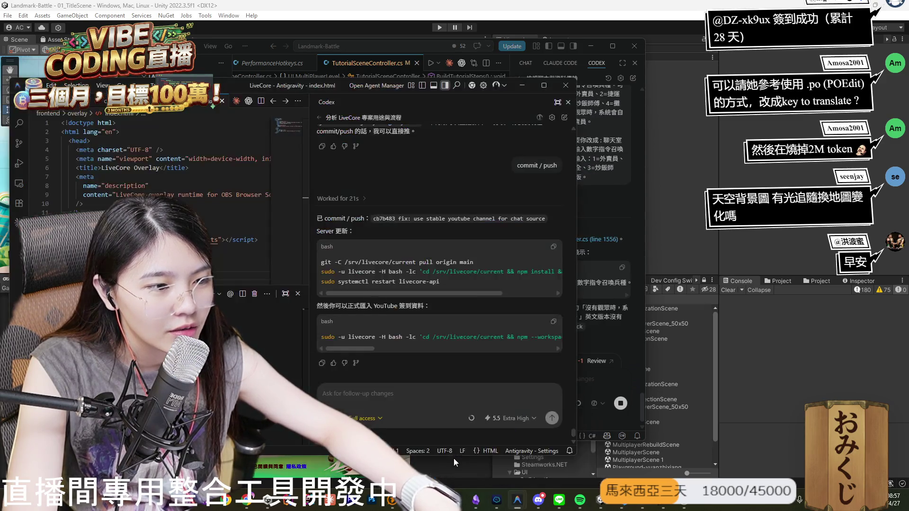
{"action": "left_click", "coordinate": [553, 247]}
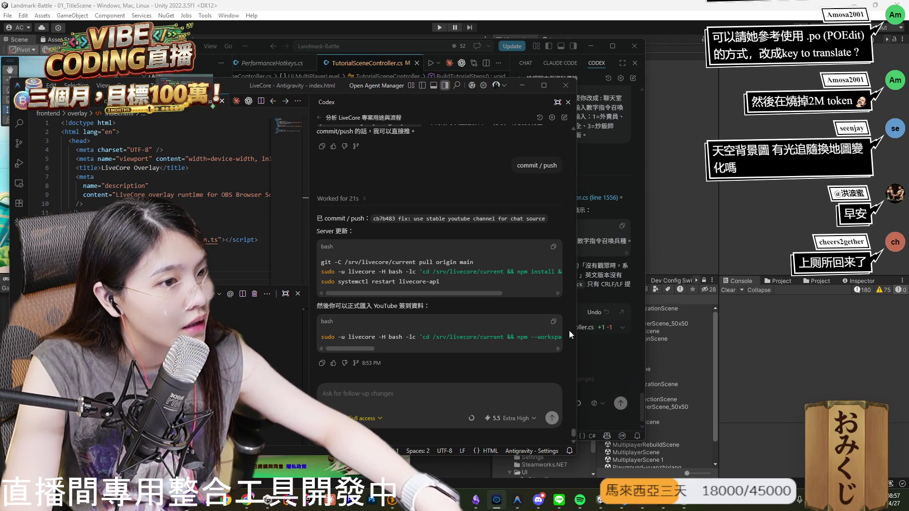
{"action": "left_click", "coordinate": [553, 322]}
{"action": "left_click", "coordinate": [618, 356]}
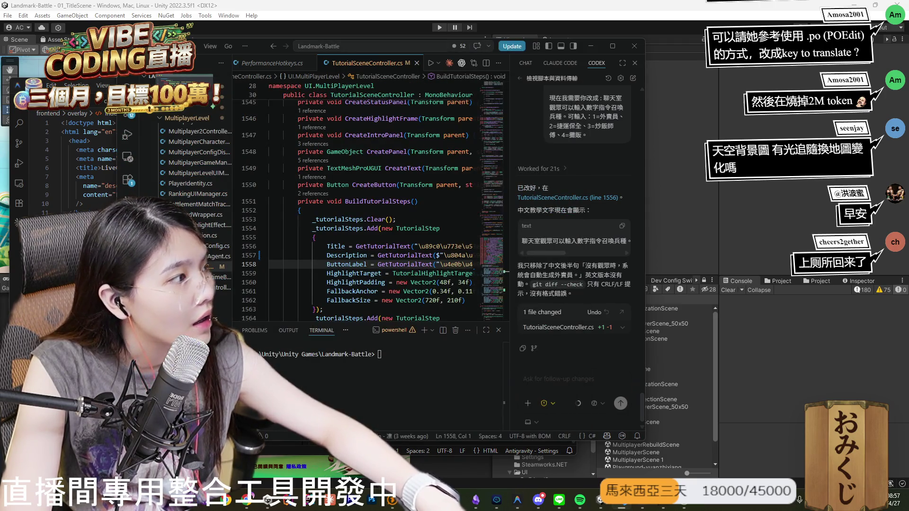
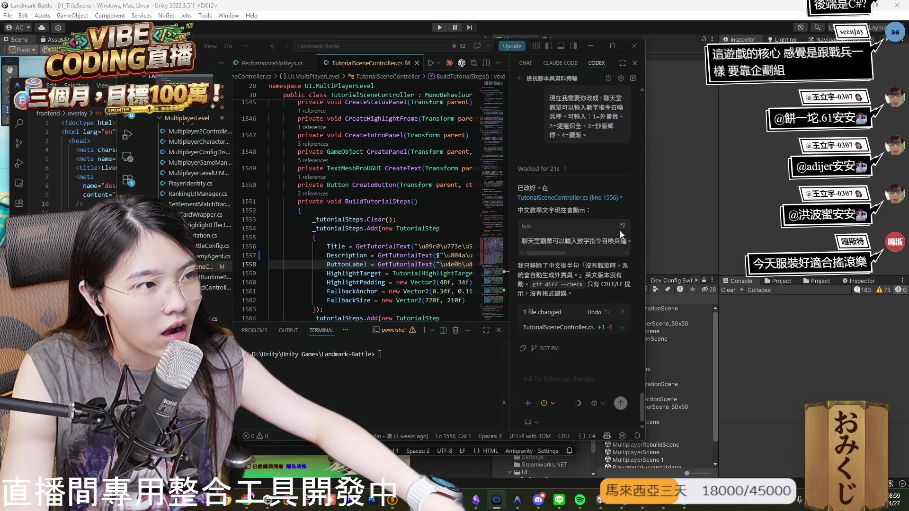
Bring Unity forward so it recompiles the edited TutorialSceneController.cs script.
{"action": "left_click", "coordinate": [794, 380]}
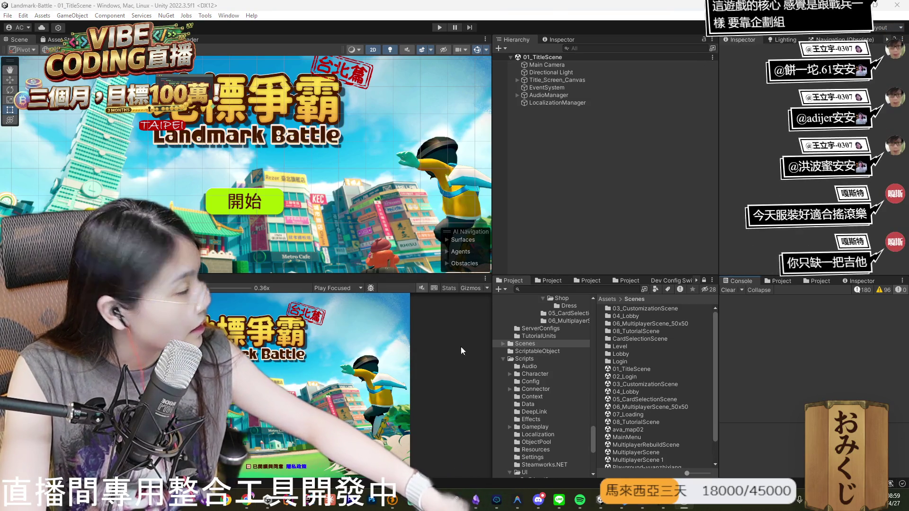
Play the game, log in, advance the tutorial past the summon hint, and expand 08_TutorialScene.
{"action": "left_click", "coordinate": [439, 27]}
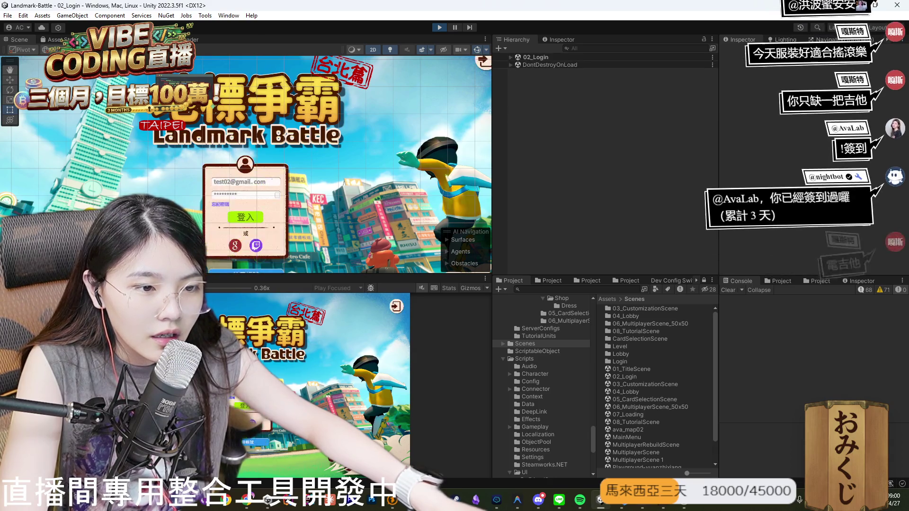
{"action": "left_click", "coordinate": [239, 405]}
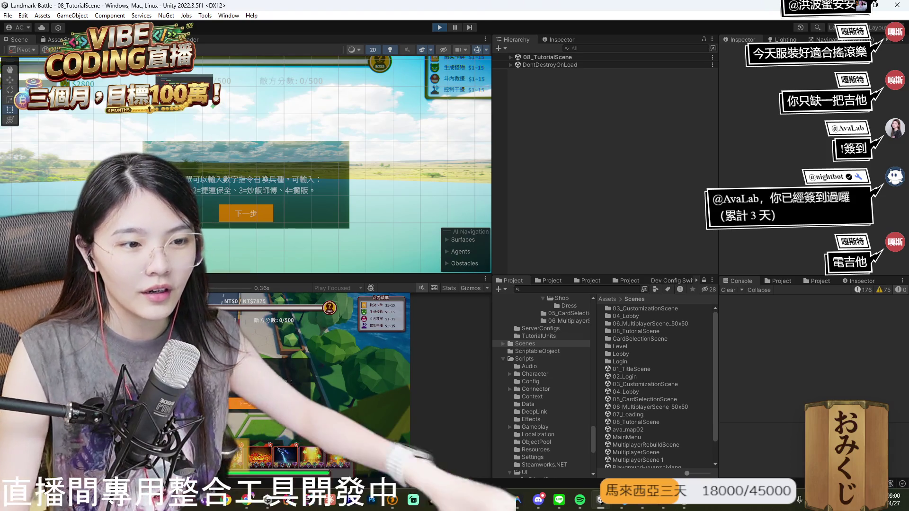
{"action": "left_click", "coordinate": [251, 404]}
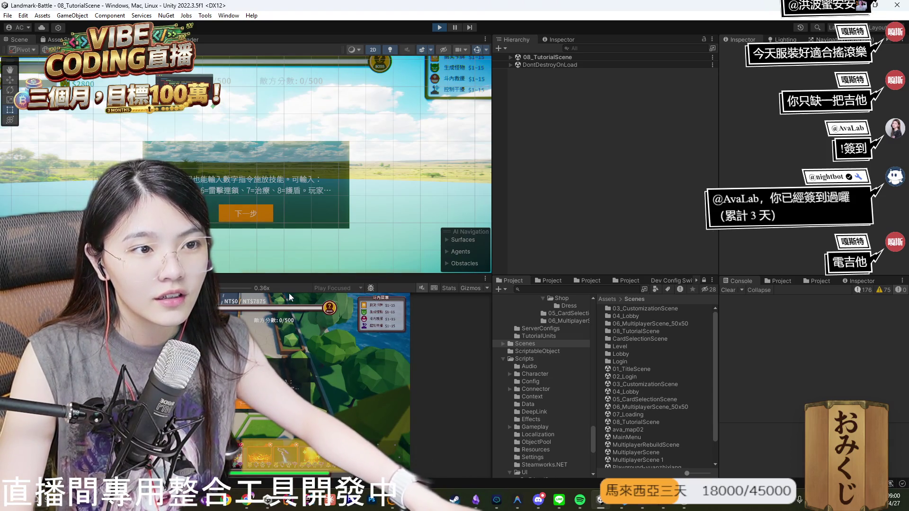
{"action": "left_click", "coordinate": [279, 203]}
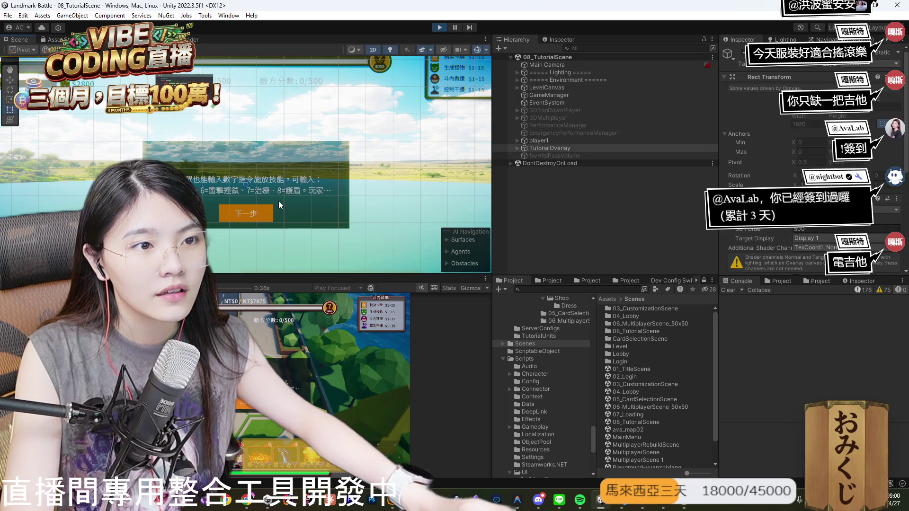
Expand TutorialIntroPanel and read TutorialIntroBody's viewer-command text (5=火焰衝擊 through 8=護盾).
{"action": "left_click", "coordinate": [279, 202]}
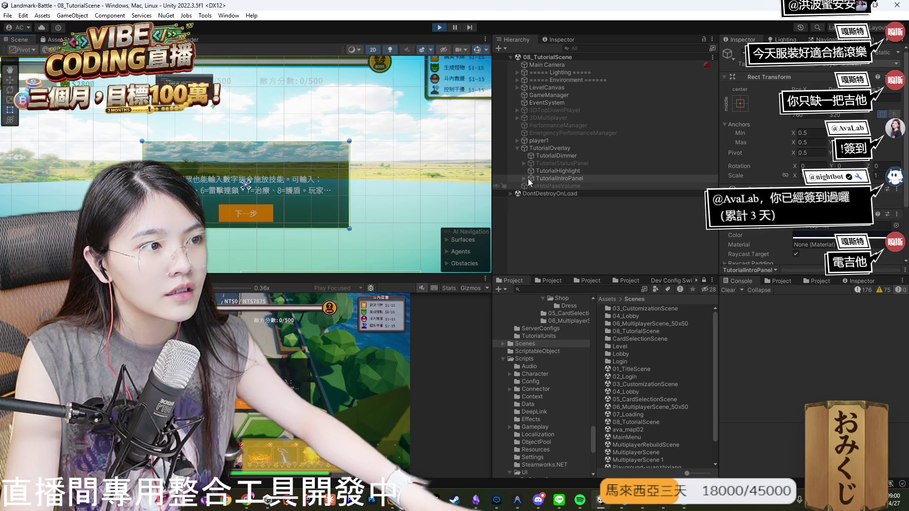
{"action": "scroll", "coordinate": [805, 189], "scroll_direction": "down", "scroll_amount": 3}
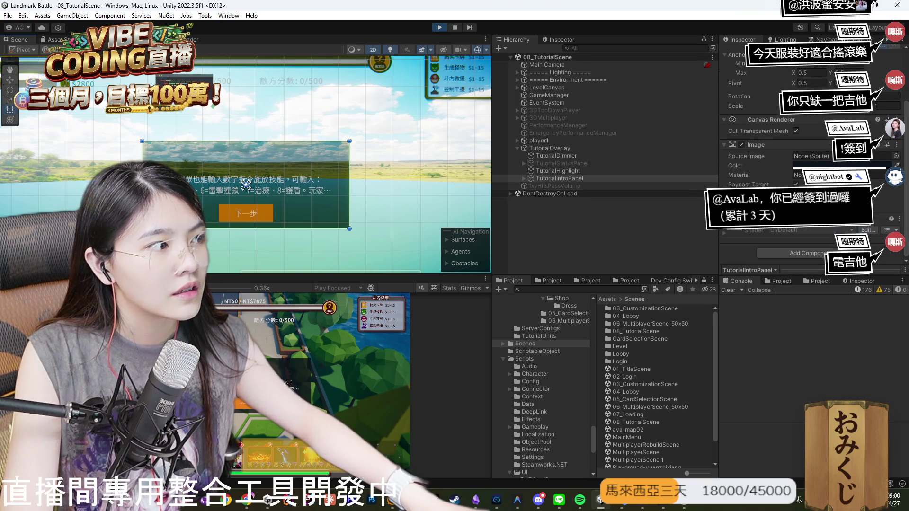
{"action": "left_click", "coordinate": [523, 178]}
{"action": "left_click", "coordinate": [549, 186]}
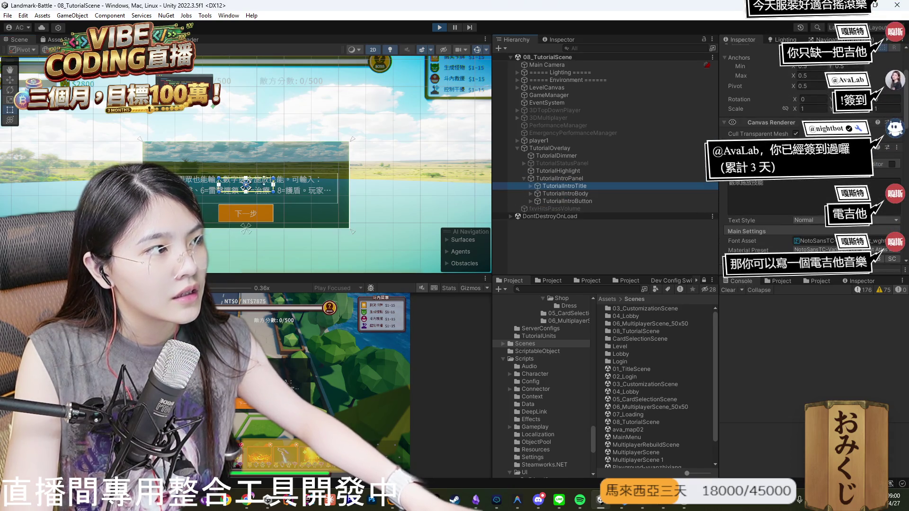
{"action": "left_click", "coordinate": [550, 193]}
{"action": "left_click", "coordinate": [784, 202]}
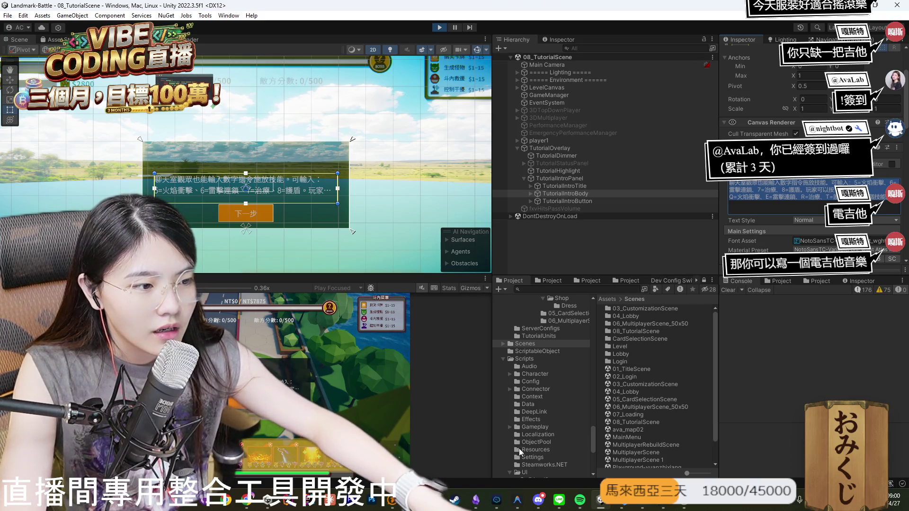
Tell Codex this hint text needs changing, pasting the current and desired skill-hint text.
{"action": "key", "text": "alt+Tab"}
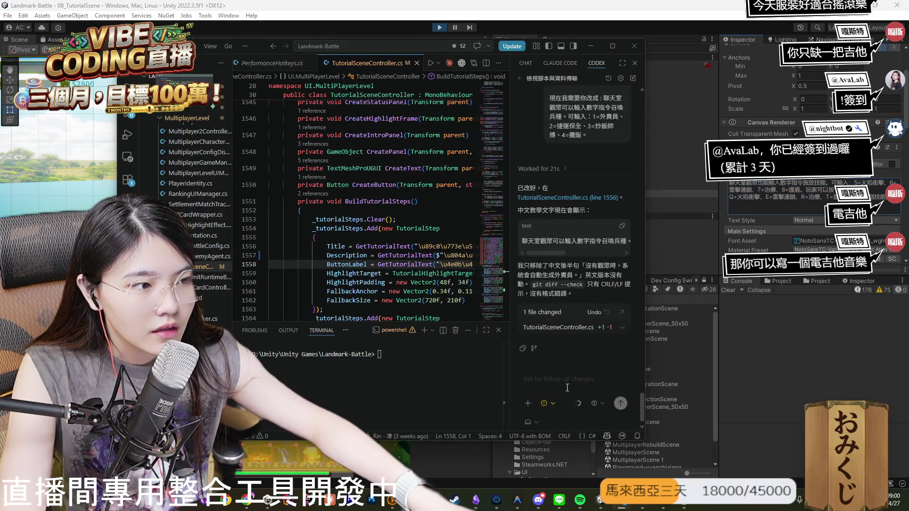
{"action": "type", "text": "這"}
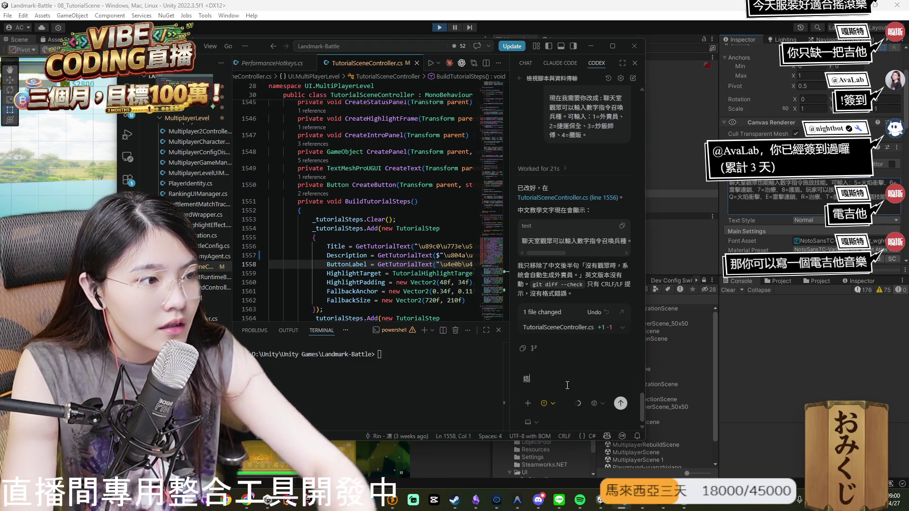
{"action": "scroll", "coordinate": [599, 206], "scroll_direction": "up", "scroll_amount": 4}
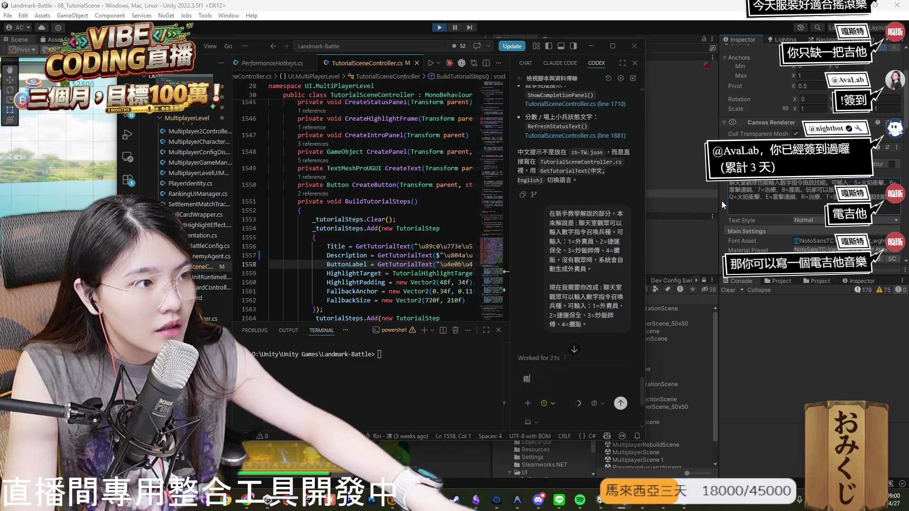
{"action": "type", "text": "ㄅㄧㄢ"}
{"action": "type", "text": "邊的"}
{"action": "type", "text": "解說部份也ㄒㄩ"}
{"action": "type", "text": "需要修改："}
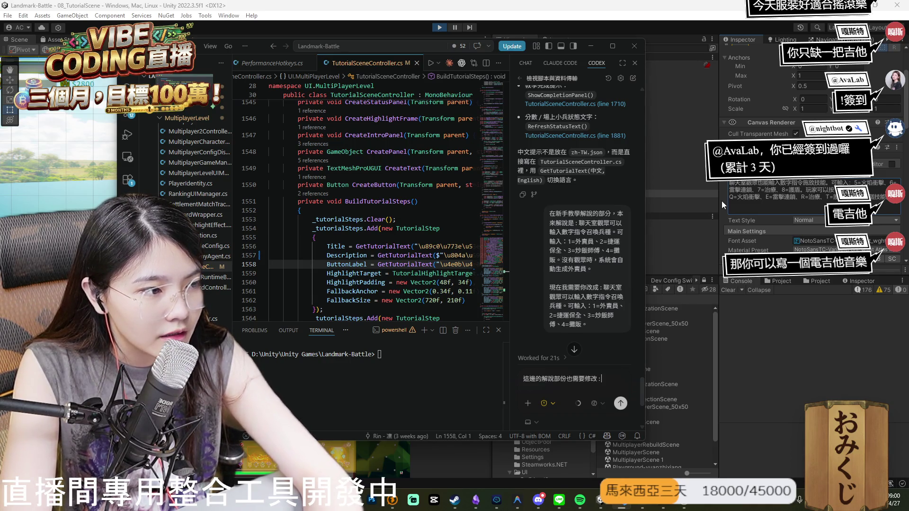
{"action": "type", "text": "聊天室觀眾也能輸入數字指令施放技能。可輸入：5=火焰衝擊、6=雷擊連鎖、7=治療、8=護盾。玩家可以按 Q=火焰衝擊、E=雷擊連鎖、R=治療、T=護盾 施放前四個技能。"}
{"action": "type", "text": "幫ㄨ我改成："}
{"action": "key", "text": "ctrl+v"}
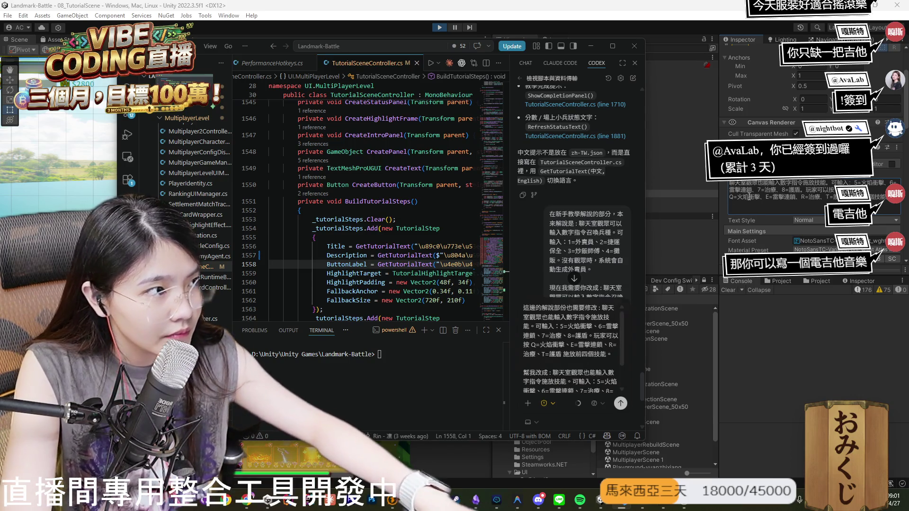
Move the Q/E/R/T player-key sentence onto a new next page in the request and send it.
{"action": "key", "text": "alt+Tab"}
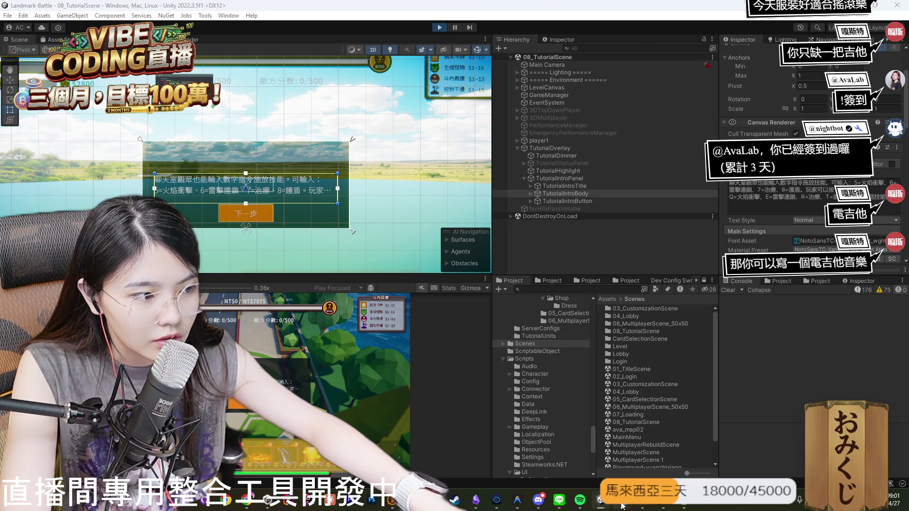
{"action": "left_click", "coordinate": [621, 505]}
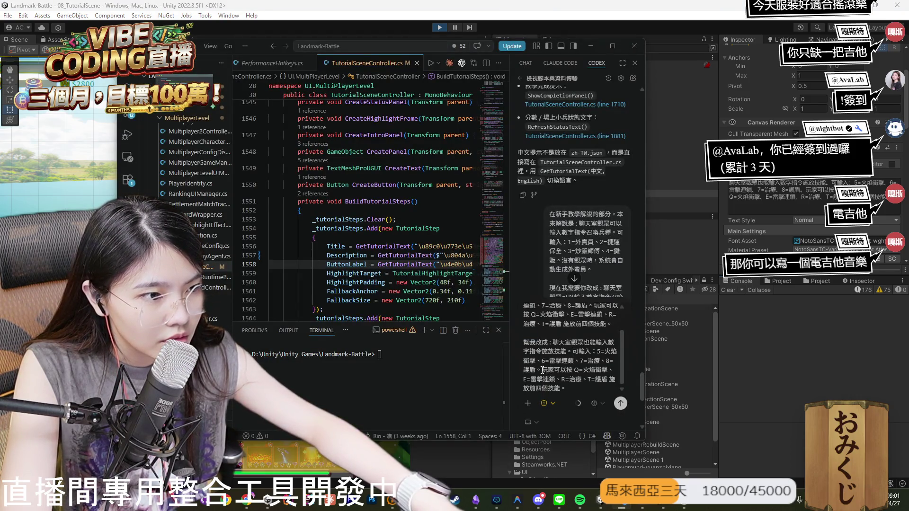
{"action": "left_click_drag", "start_coordinate": [542, 370], "coordinate": [591, 391]}
{"action": "key", "text": "BackSpace"}
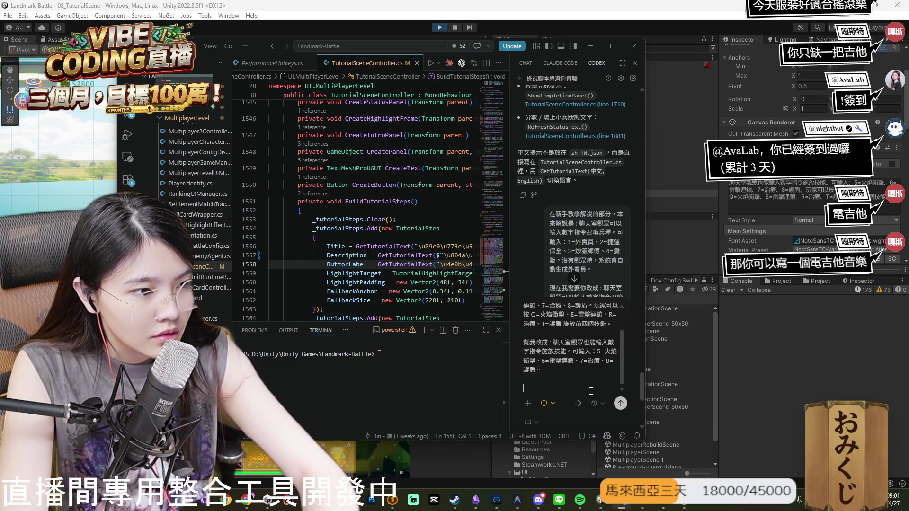
{"action": "type", "text": "然後就換一下一頁"}
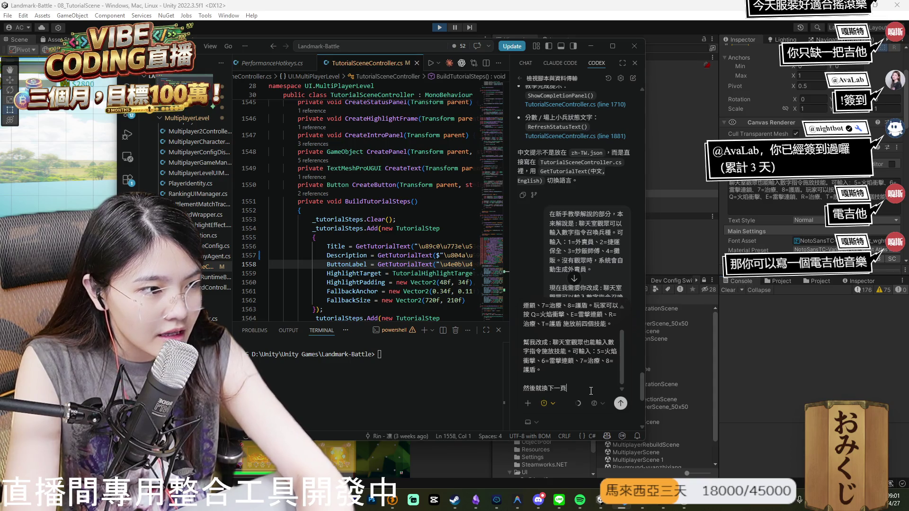
{"action": "type", "text": "說"}
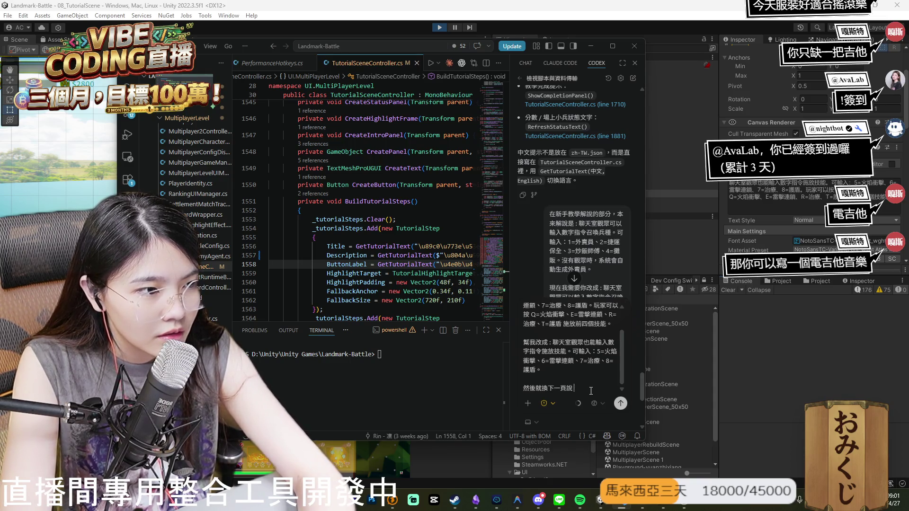
{"action": "type", "text": "：玩家可以按"}
{"action": "key", "text": "ctrl+v"}
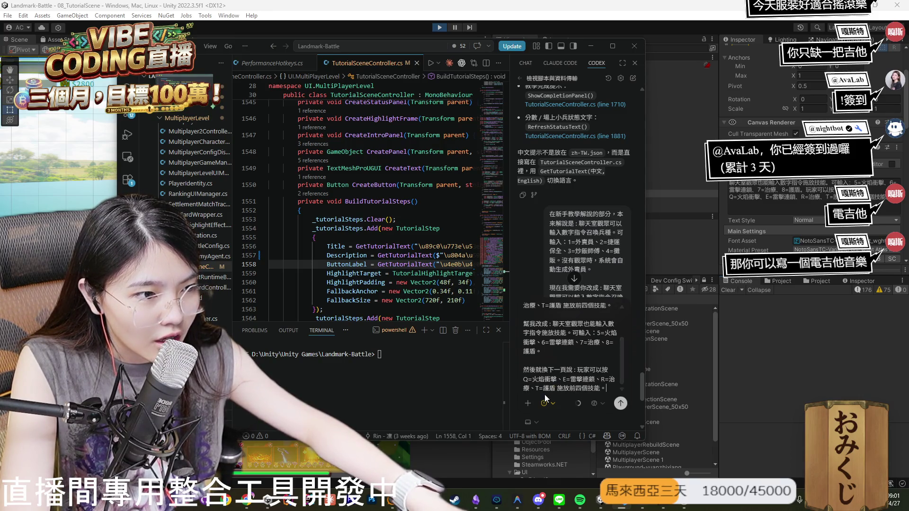
{"action": "left_click", "coordinate": [620, 403]}
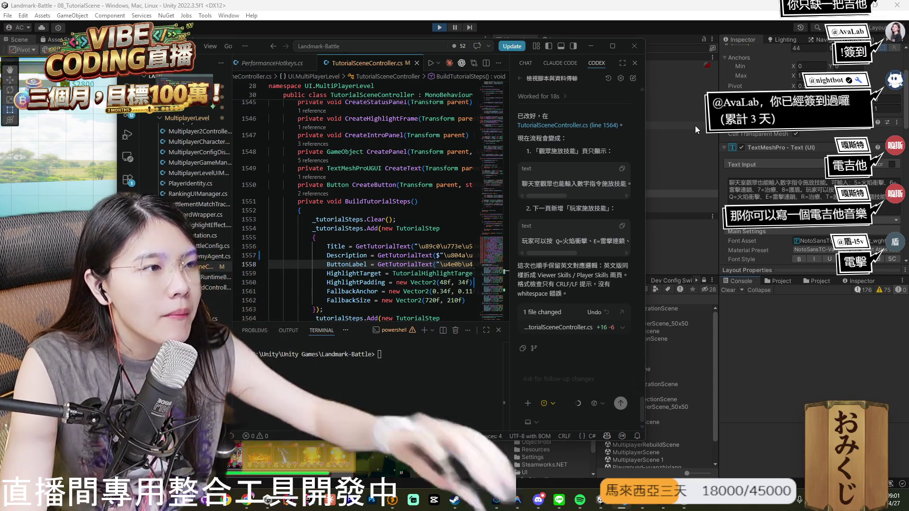
{"action": "left_click", "coordinate": [384, 9]}
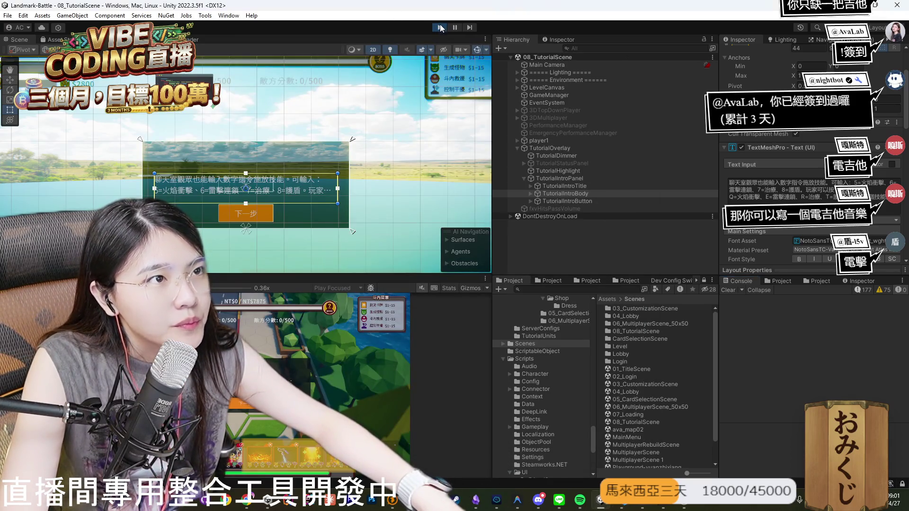
Replay from login, stepping through the viewer-command, skill-key and minimap tutorial pages, then stop Play.
{"action": "left_click", "coordinate": [439, 28]}
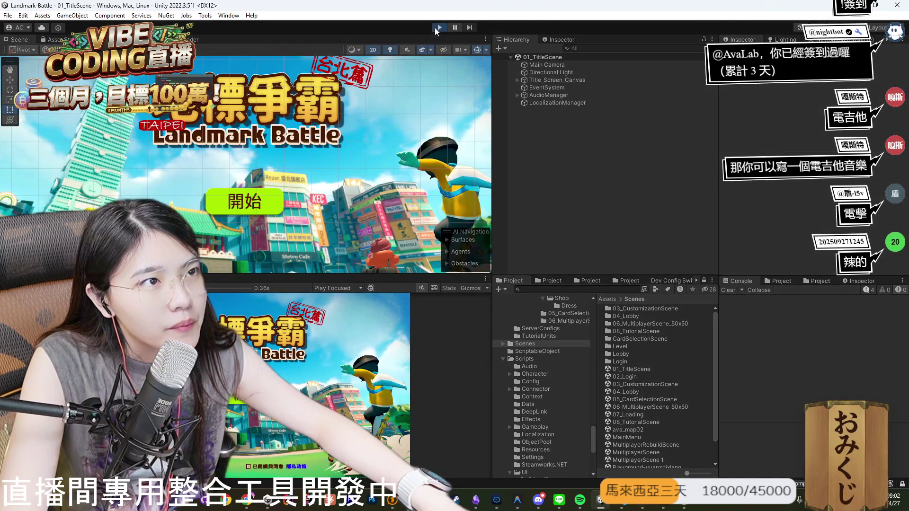
{"action": "left_click", "coordinate": [439, 28]}
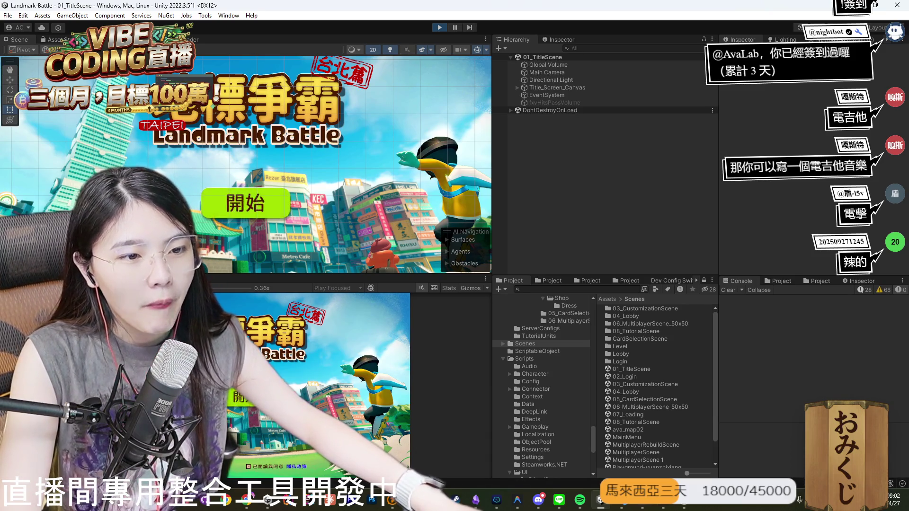
{"action": "left_click", "coordinate": [245, 405]}
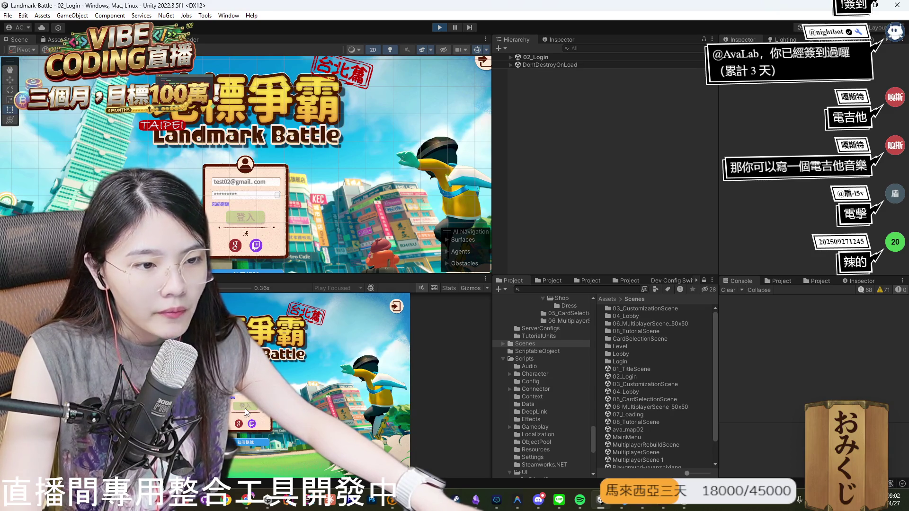
{"action": "left_click", "coordinate": [246, 409]}
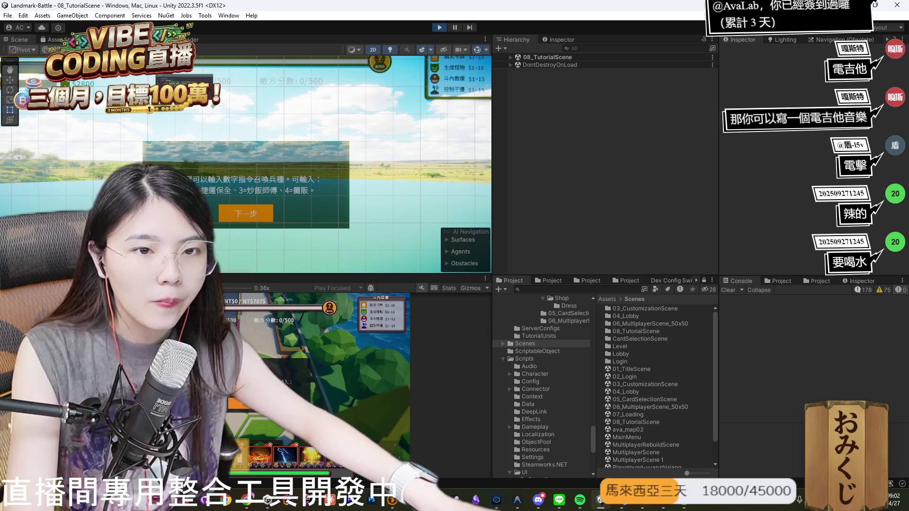
{"action": "key", "text": "shift+space"}
{"action": "left_click", "coordinate": [441, 314]}
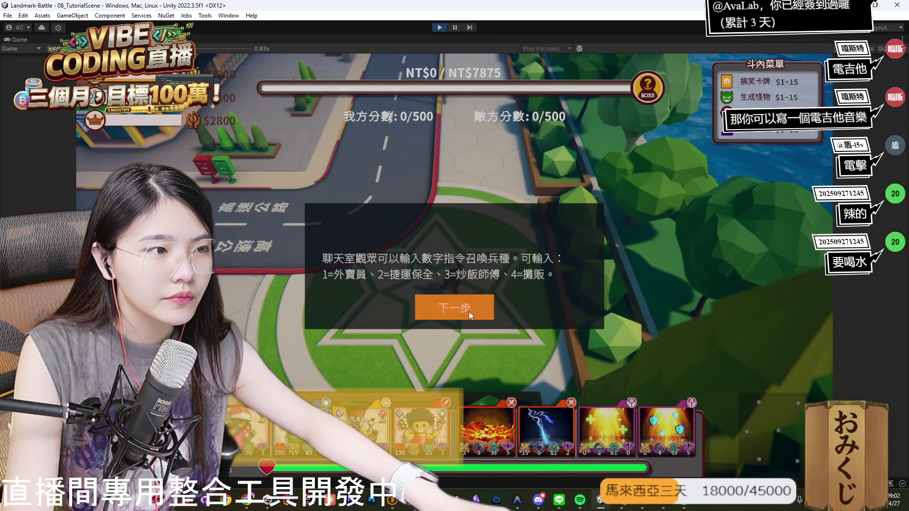
{"action": "left_click", "coordinate": [452, 303]}
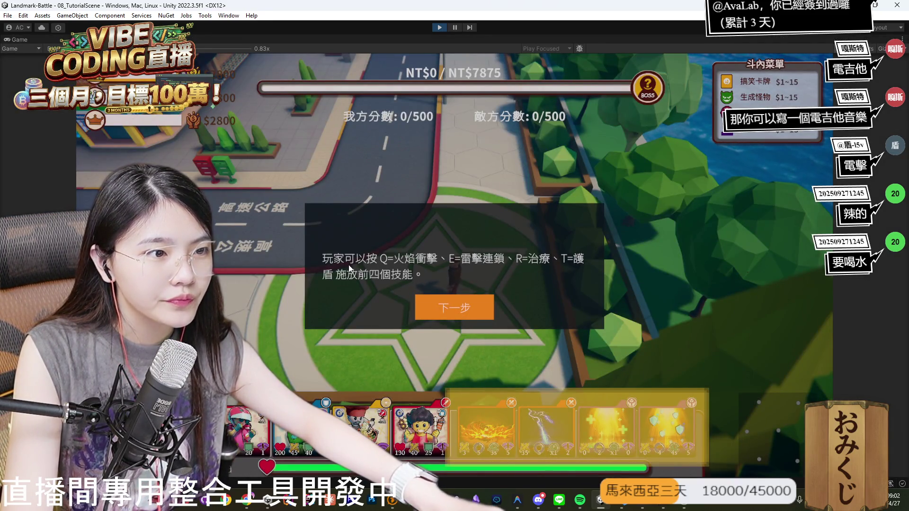
{"action": "left_click", "coordinate": [452, 305]}
{"action": "left_click", "coordinate": [452, 305]}
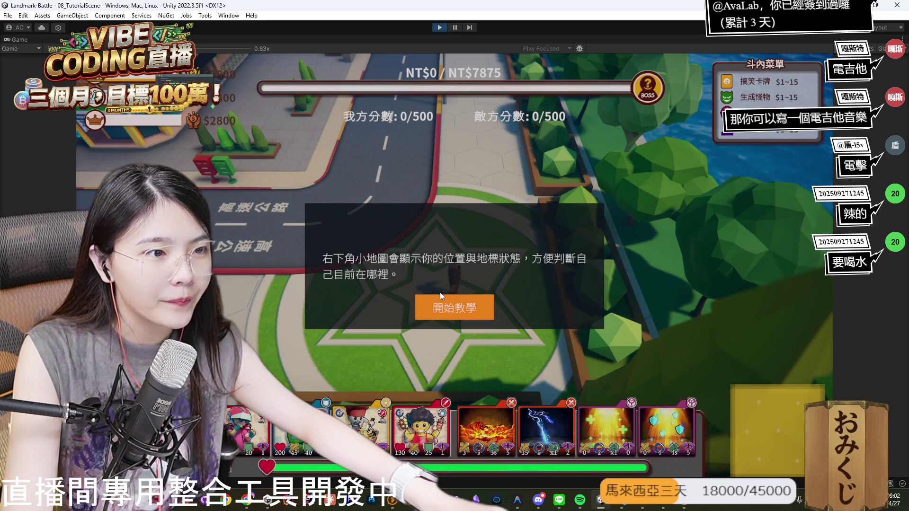
{"action": "left_click", "coordinate": [440, 303]}
{"action": "left_click", "coordinate": [442, 28]}
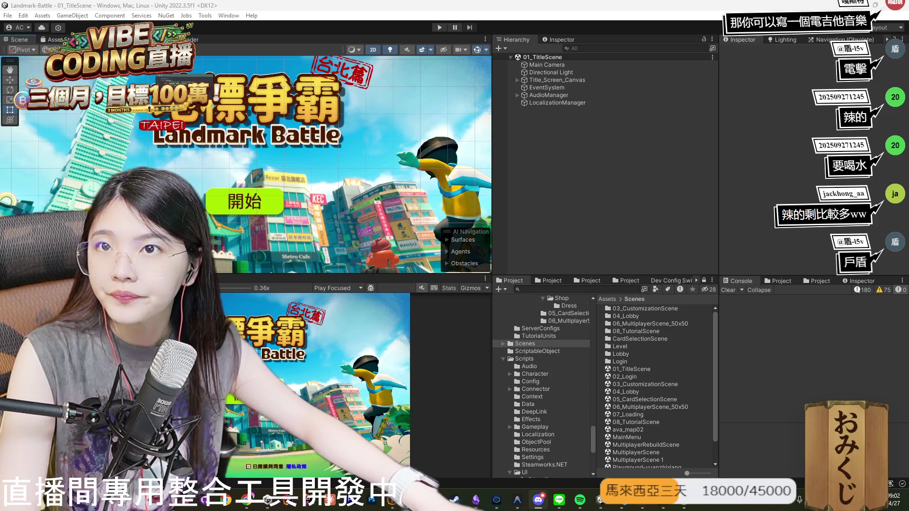
Send the Unity friend-request error log to Codex in VS Code.
{"action": "left_click", "coordinate": [465, 498]}
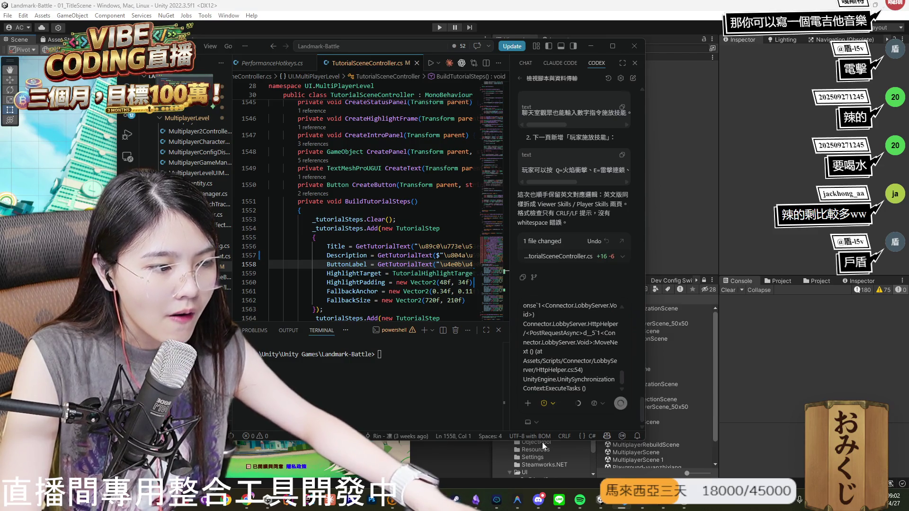
{"action": "key", "text": "Return"}
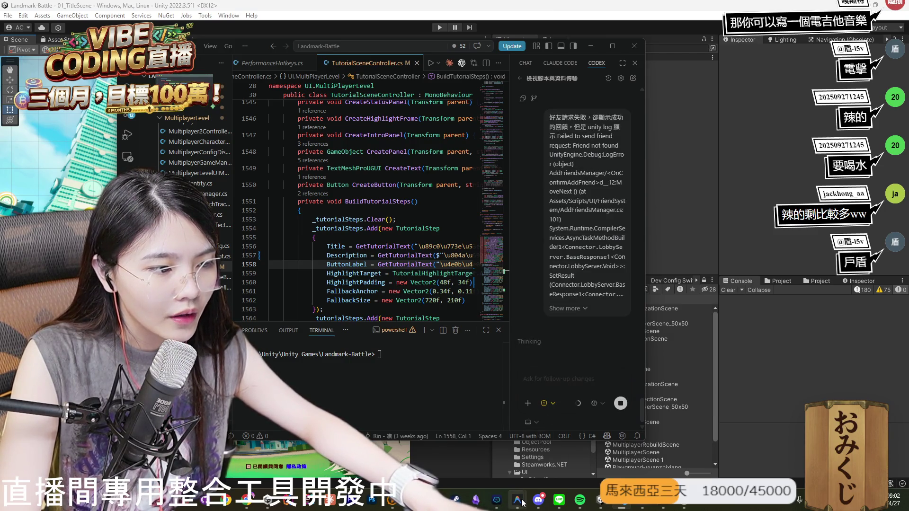
{"action": "mouse_move", "coordinate": [517, 499]}
{"action": "left_click", "coordinate": [496, 471]}
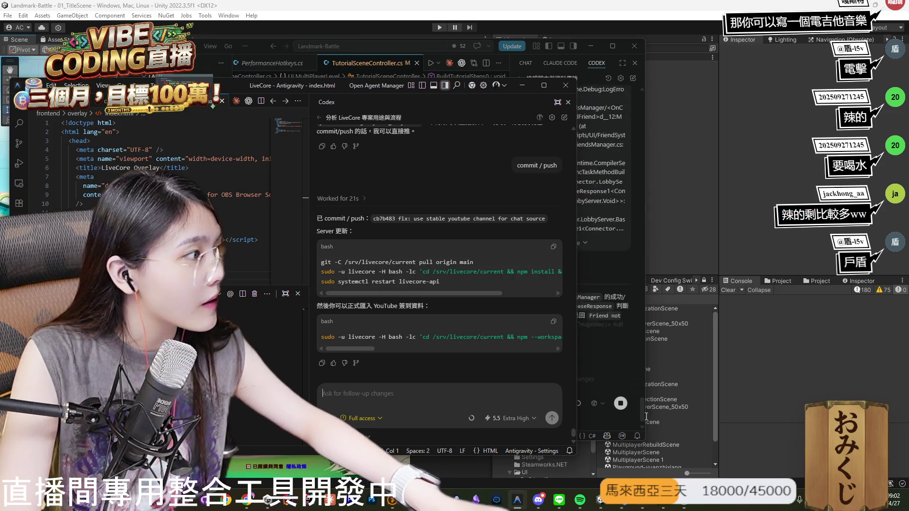
Report to Antigravity's Codex that entering !簽到 in the Lab stream room shows no check-in success.
{"action": "type", "text": "當我ㄗㄞ在 @a"}
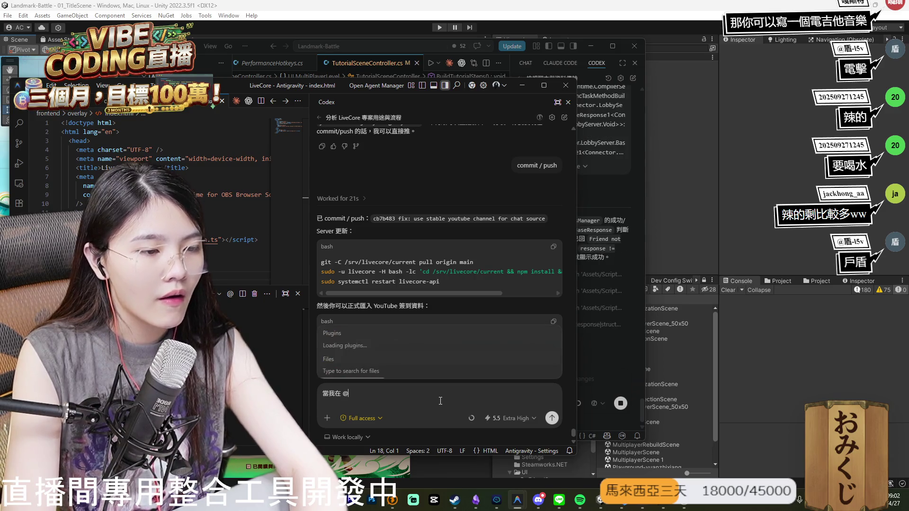
{"action": "key", "text": "BackSpace"}
{"action": "key", "text": "BackSpace"}
{"action": "type", "text": "Ava"}
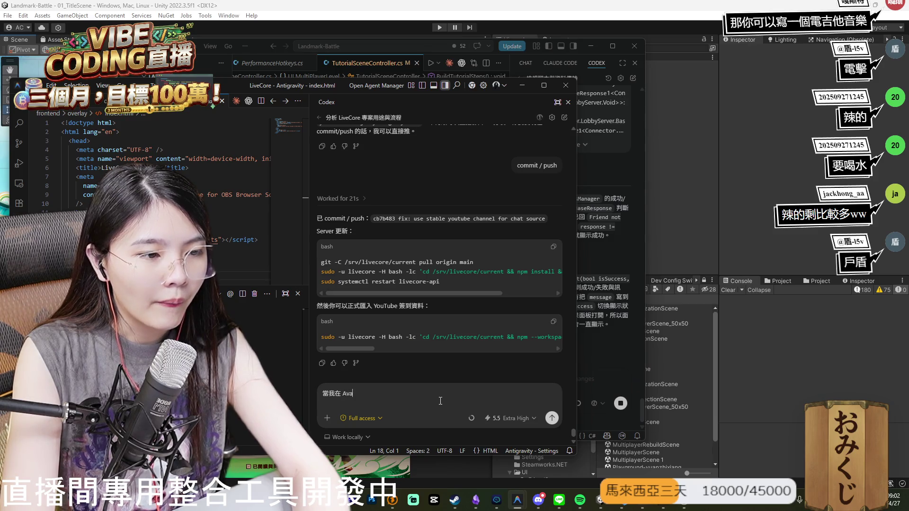
{"action": "type", "text": "Lab 直播間"}
{"action": "type", "text": "書ㄖㄨ"}
{"action": "type", "text": " !簽到，我並沒有看到ㄗ"}
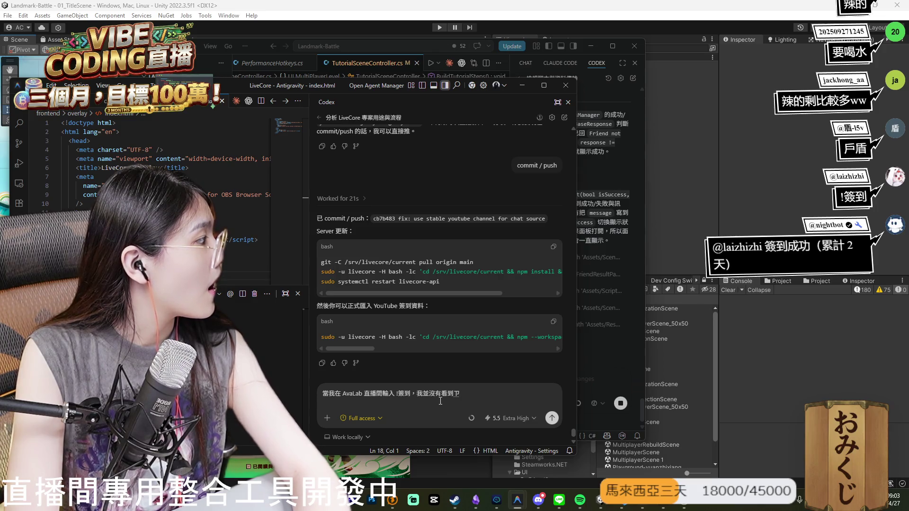
{"action": "key", "text": "BackSpace"}
{"action": "type", "text": "ㄖㄣ"}
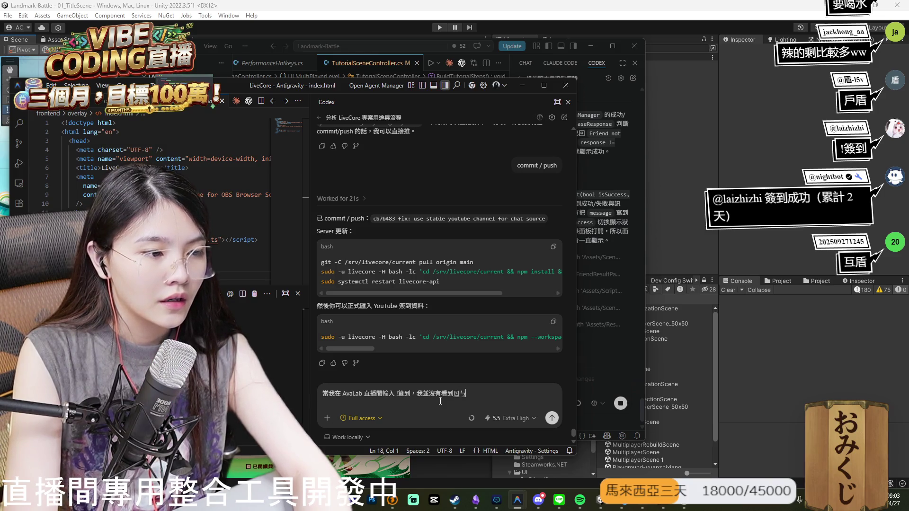
{"action": "type", "text": "簽到成功的"}
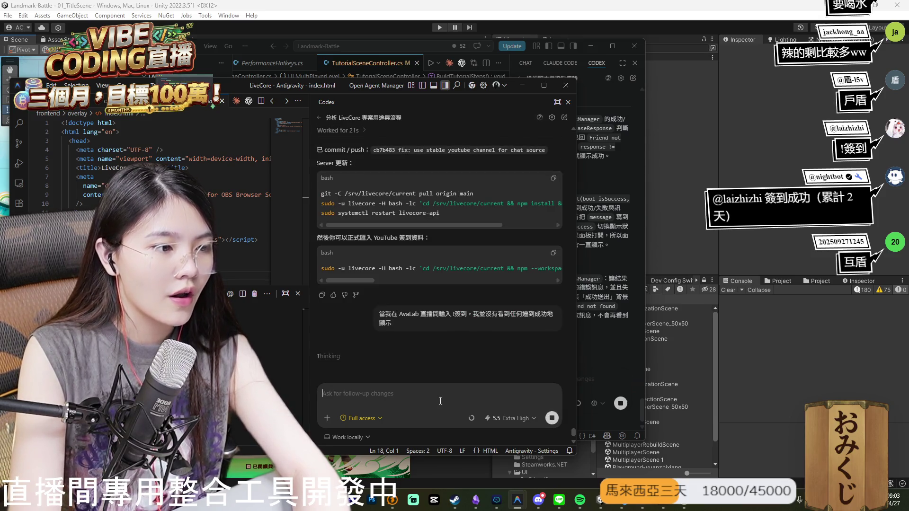
{"action": "left_click", "coordinate": [610, 355]}
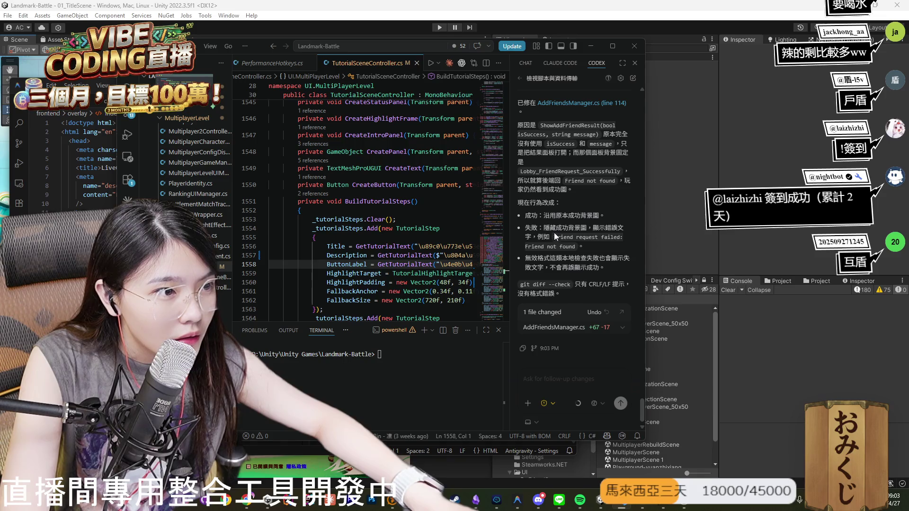
{"action": "left_click", "coordinate": [768, 375]}
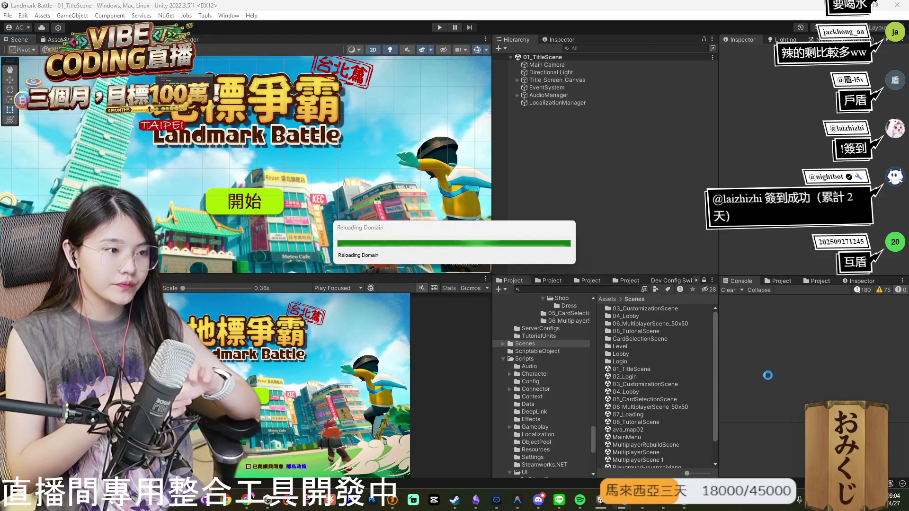
Review Codex's AddFriendsManager.cs friend-request fix in VS Code and let Unity compile it.
{"action": "mouse_move", "coordinate": [476, 499]}
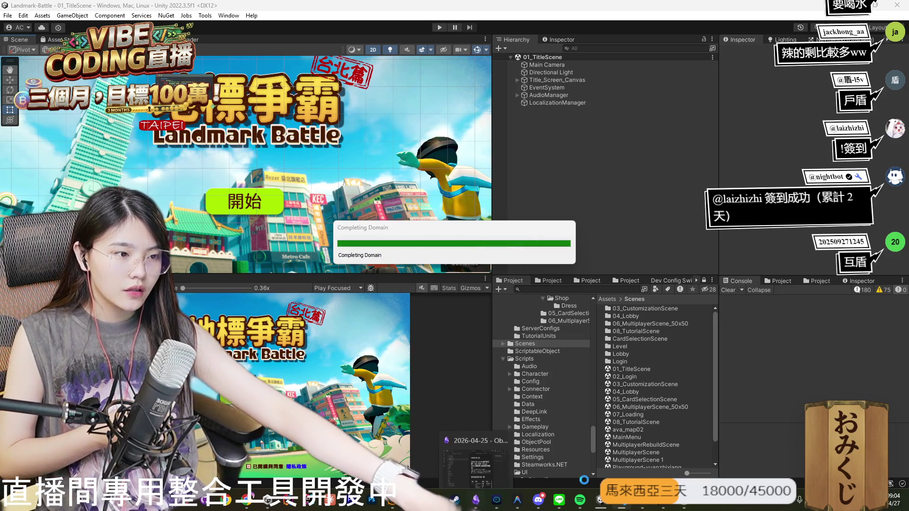
{"action": "left_click", "coordinate": [625, 506]}
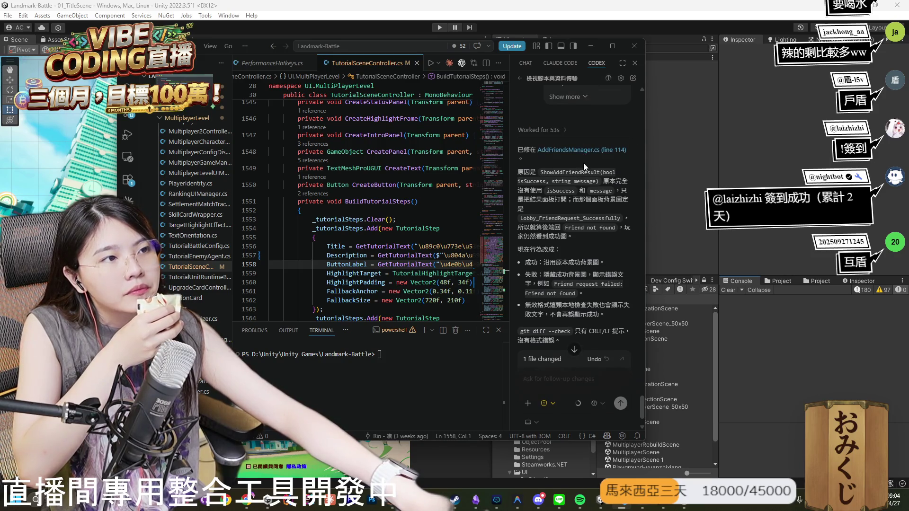
{"action": "left_click", "coordinate": [808, 381]}
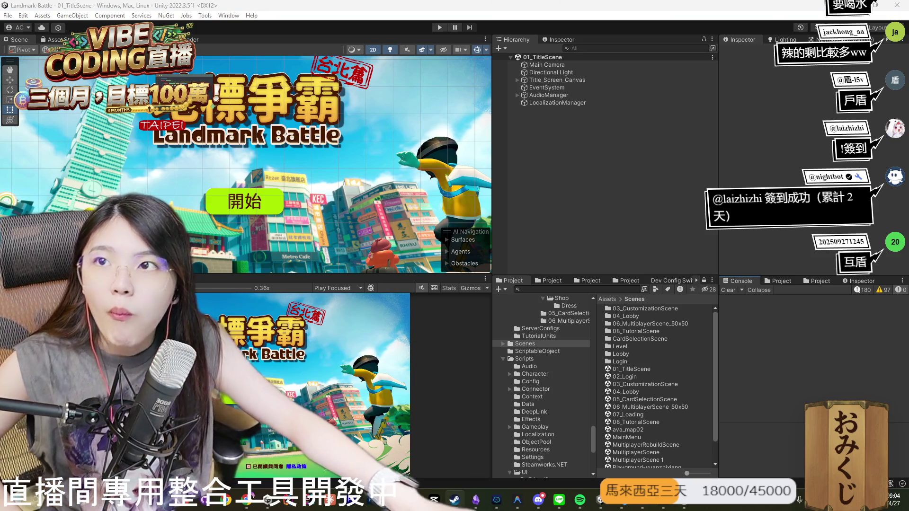
{"action": "left_click", "coordinate": [455, 500]}
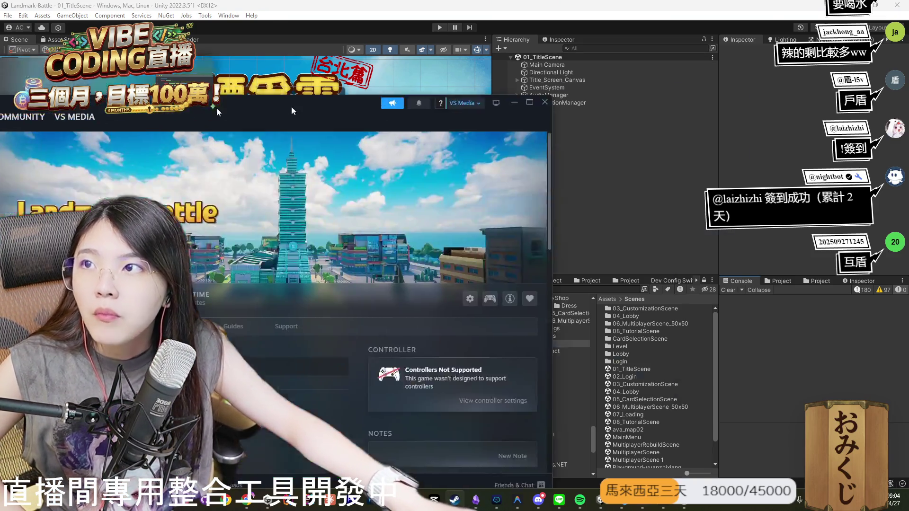
Launch the Landmark Battle build from Steam and proceed past its title screen.
{"action": "left_click", "coordinate": [295, 236]}
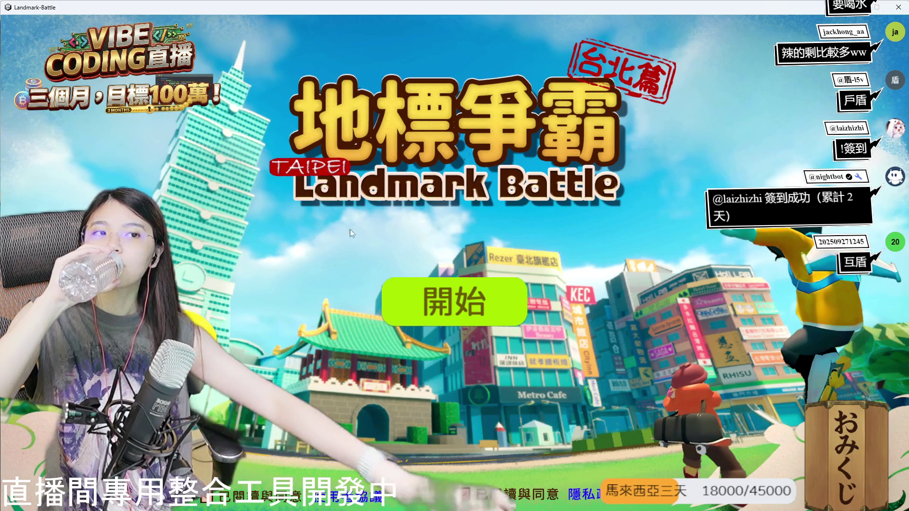
{"action": "left_click", "coordinate": [416, 332]}
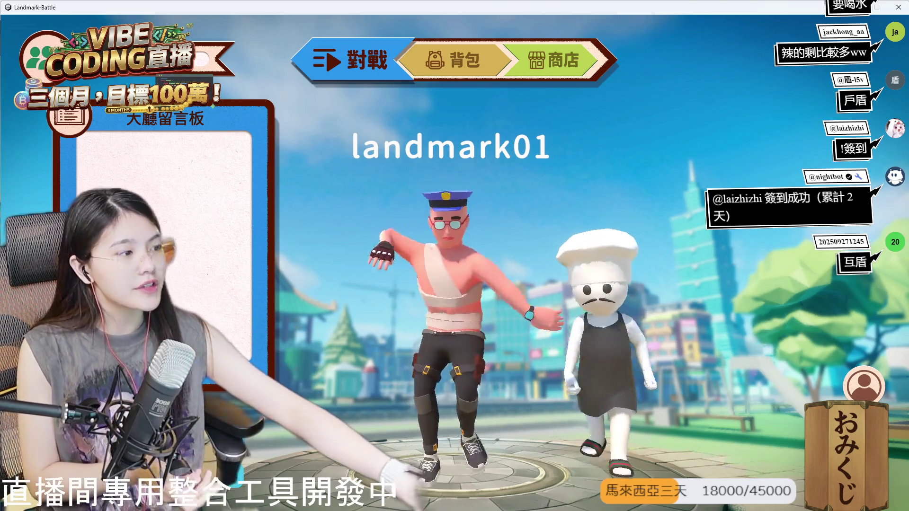
Remove the offline test friend in the game, then close the Landmark-Battle build.
{"action": "key", "text": "Escape"}
{"action": "key", "text": "Escape"}
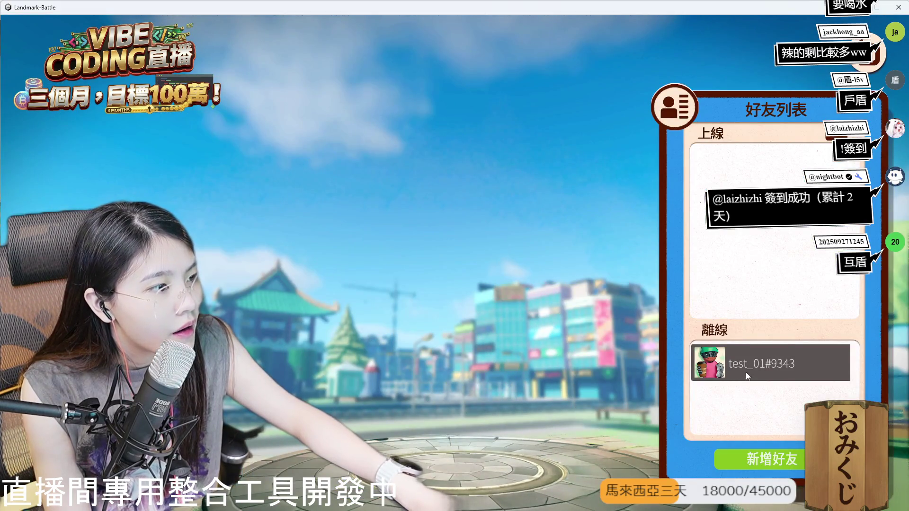
{"action": "left_click", "coordinate": [777, 366]}
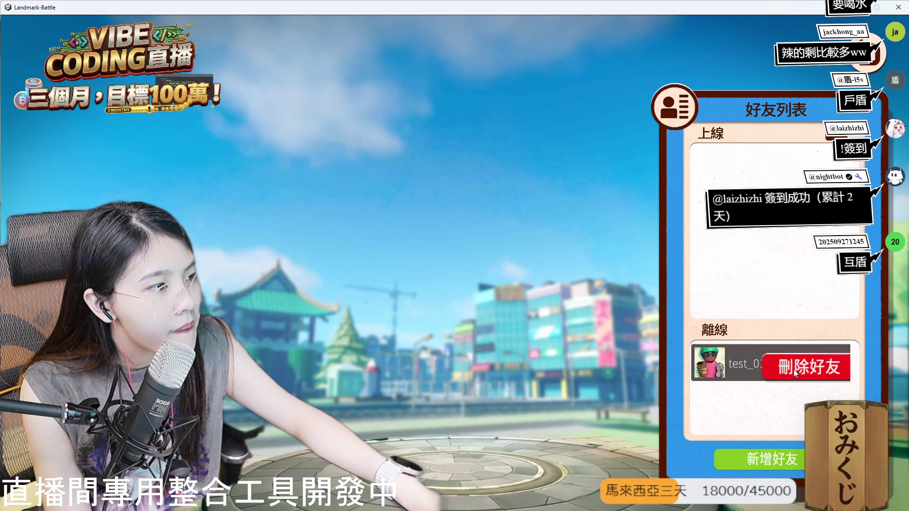
{"action": "left_click", "coordinate": [794, 370]}
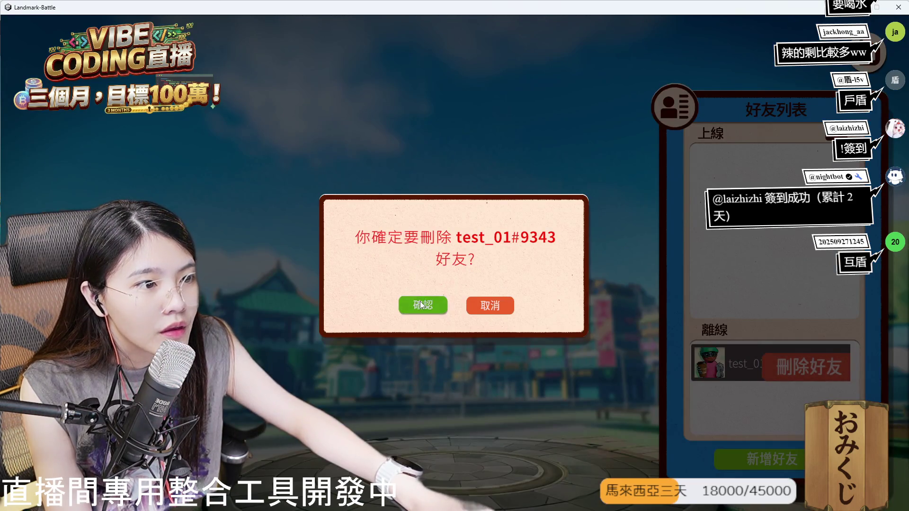
{"action": "left_click", "coordinate": [436, 307]}
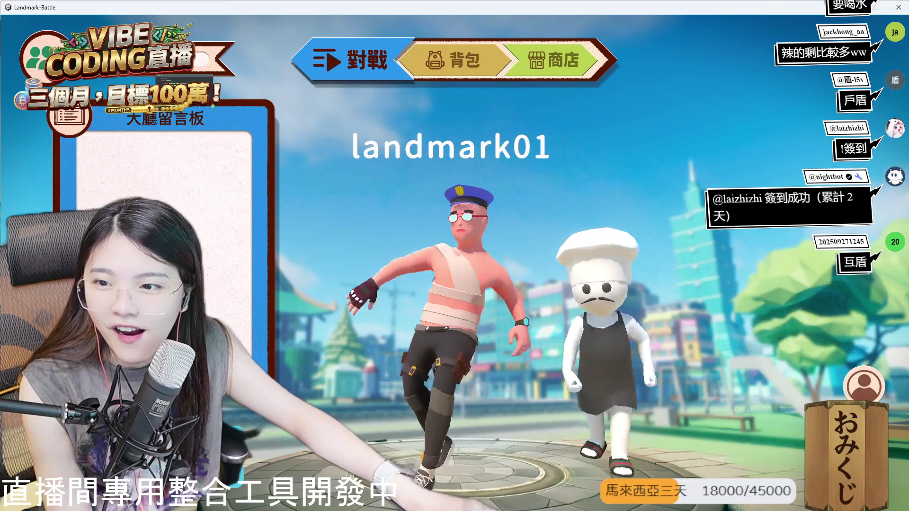
{"action": "key", "text": "alt+F4"}
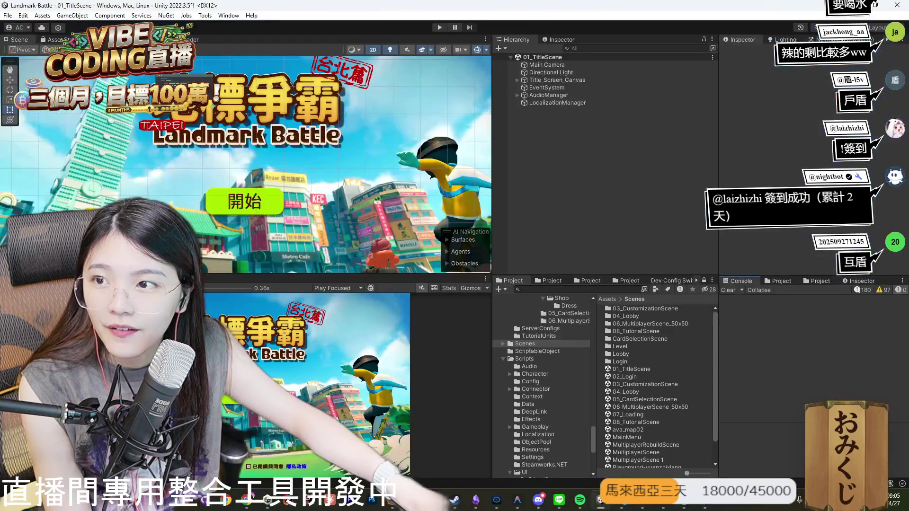
Play-test with the prefilled test account, advance to the skill-command hint, and stop Play.
{"action": "key", "text": "ctrl+p"}
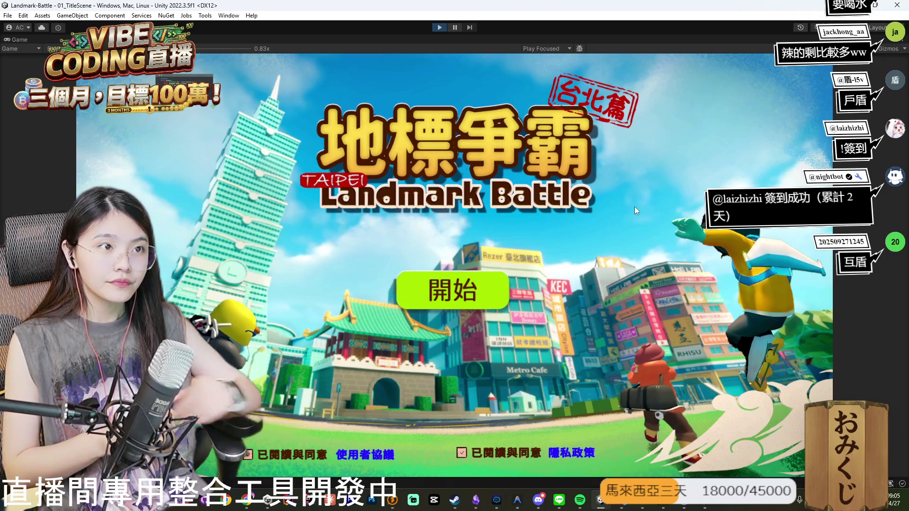
{"action": "left_click", "coordinate": [430, 288]}
{"action": "left_click", "coordinate": [448, 317]}
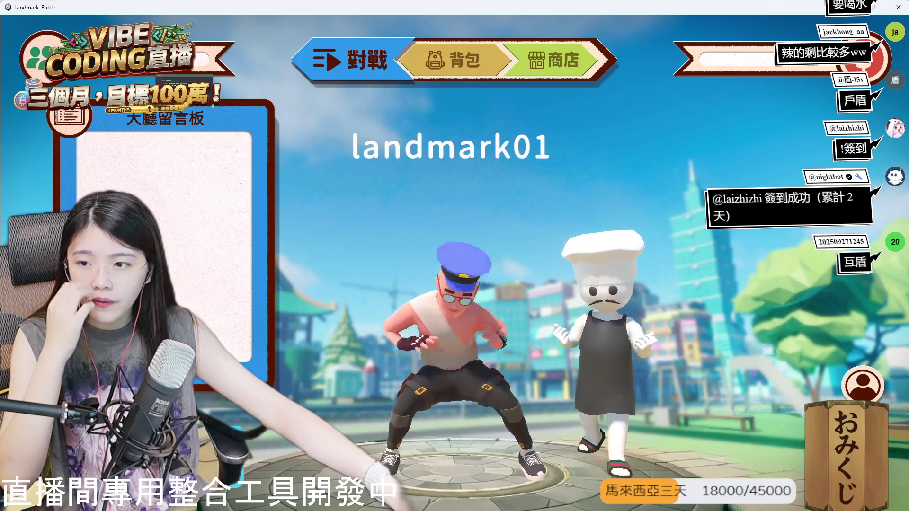
{"action": "key", "text": "alt+Tab"}
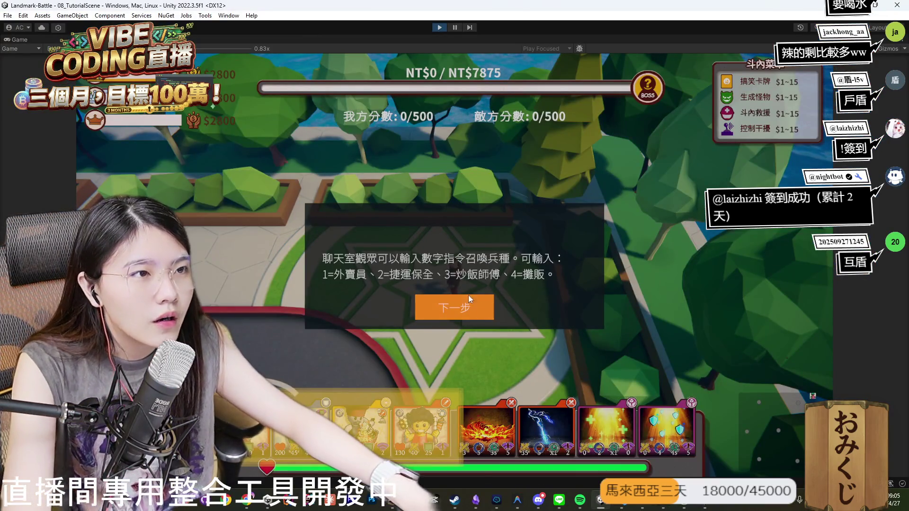
{"action": "left_click", "coordinate": [446, 309]}
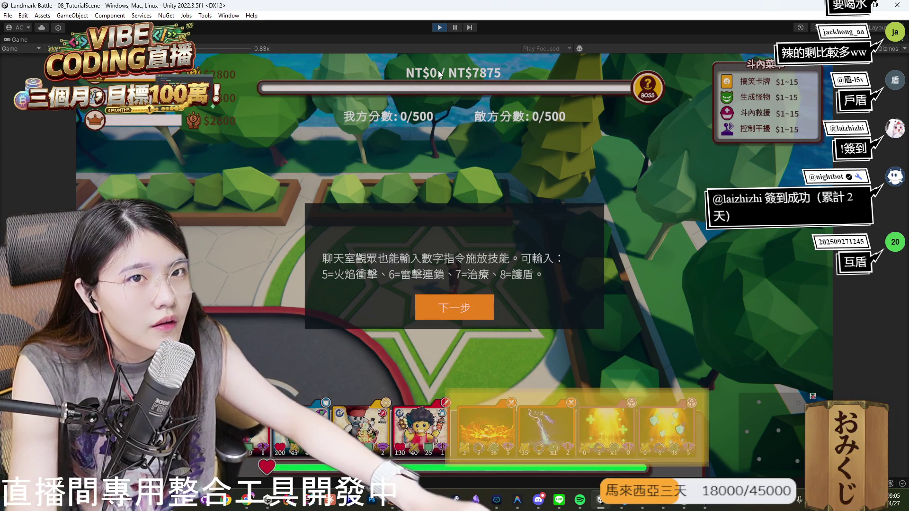
{"action": "left_click", "coordinate": [439, 28]}
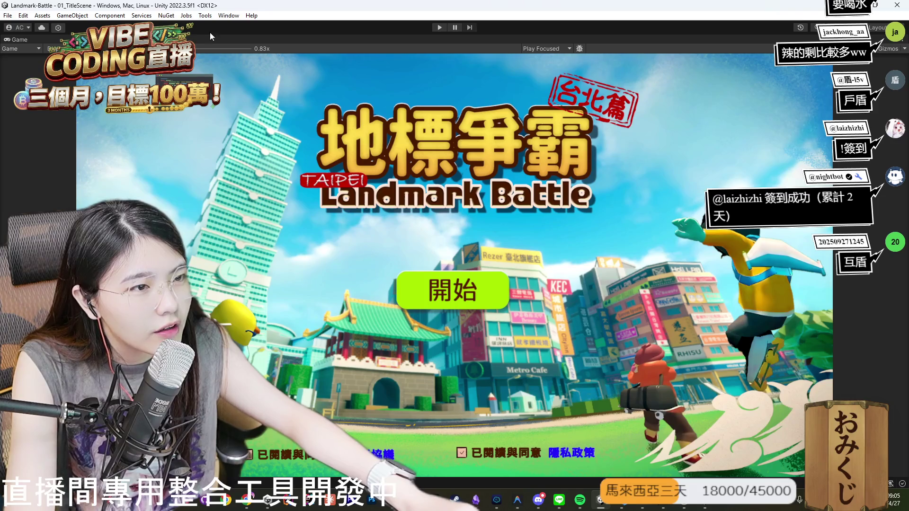
Switch the dev config to test01Config and start a play-test logged in as test01.
{"action": "double_click", "coordinate": [23, 40]}
{"action": "left_click", "coordinate": [667, 281]}
{"action": "left_click", "coordinate": [614, 308]}
{"action": "left_click", "coordinate": [510, 279]}
{"action": "left_click", "coordinate": [439, 25]}
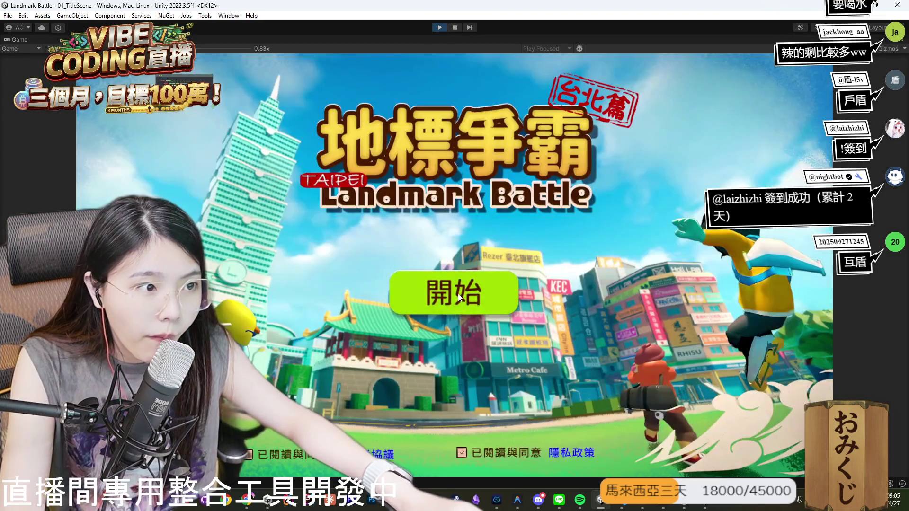
{"action": "left_click", "coordinate": [459, 294]}
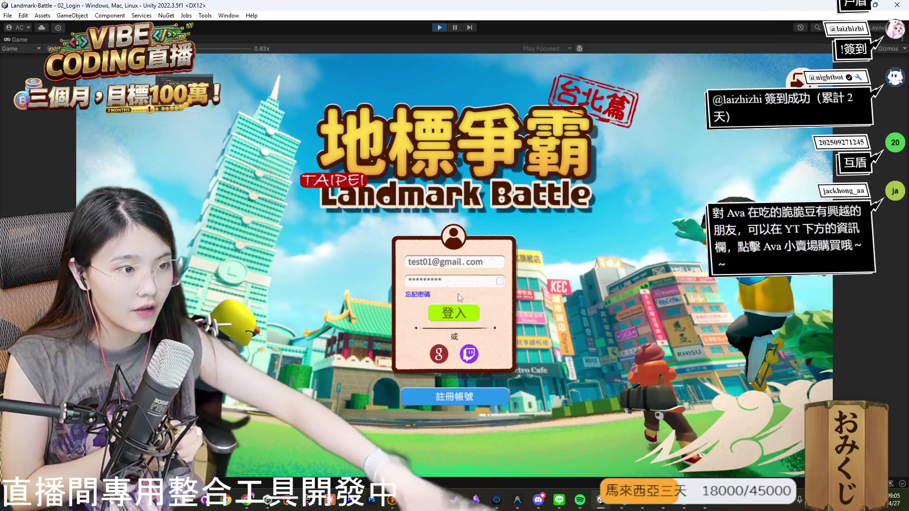
{"action": "left_click", "coordinate": [459, 313]}
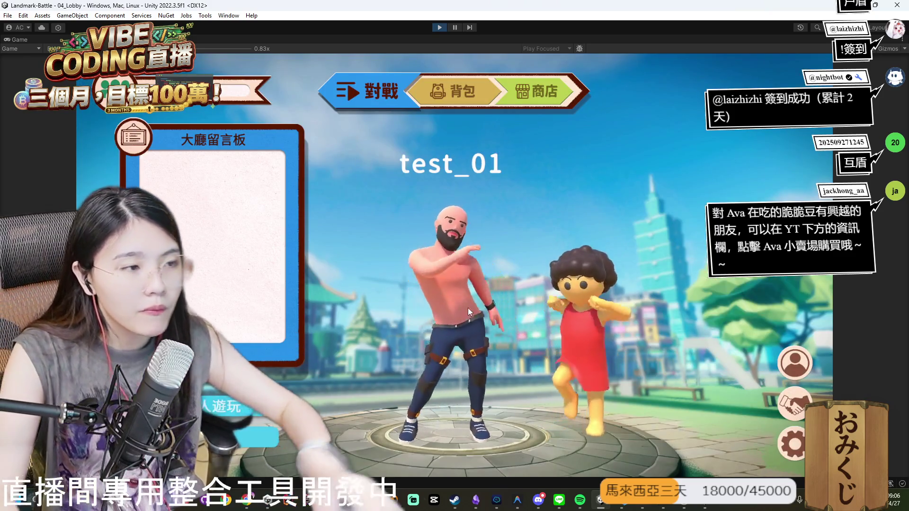
From the lobby friend list, send a friend request to an unknown player tag.
{"action": "left_click", "coordinate": [794, 413]}
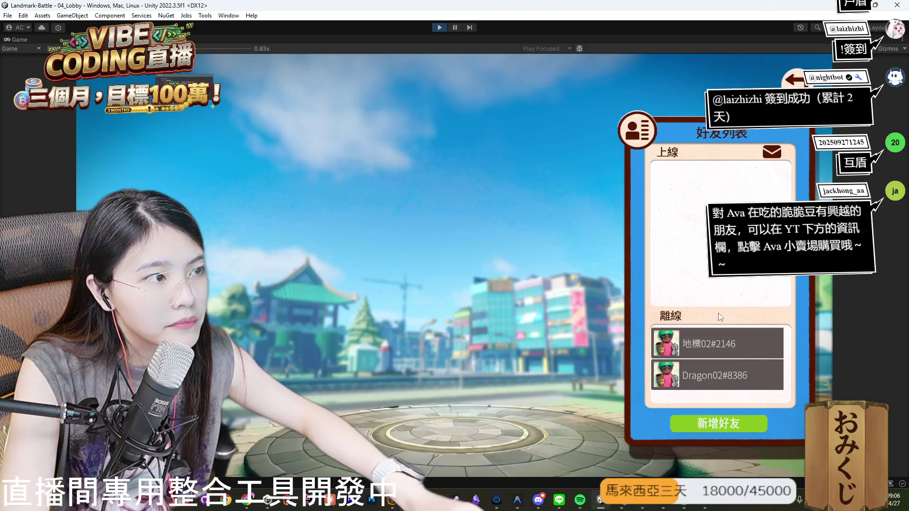
{"action": "left_click", "coordinate": [772, 154]}
{"action": "left_click", "coordinate": [772, 153]}
{"action": "left_click", "coordinate": [732, 424]}
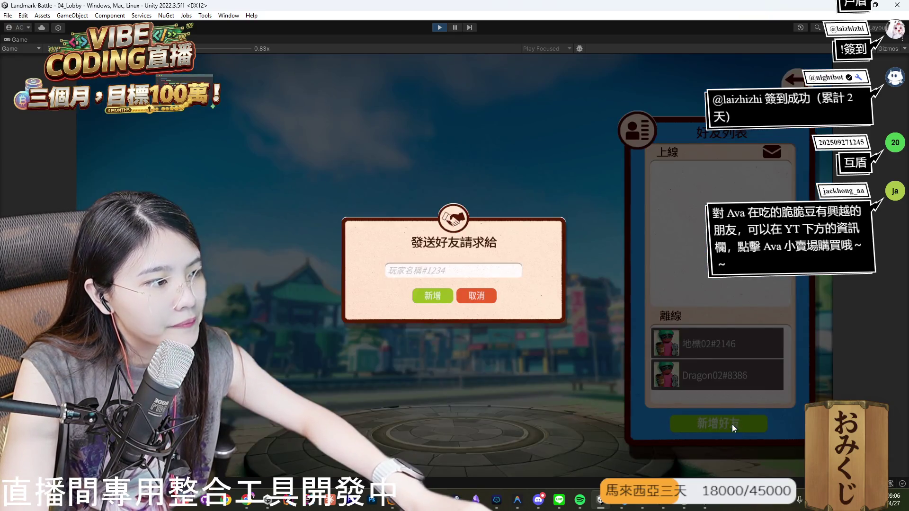
{"action": "left_click", "coordinate": [429, 275]}
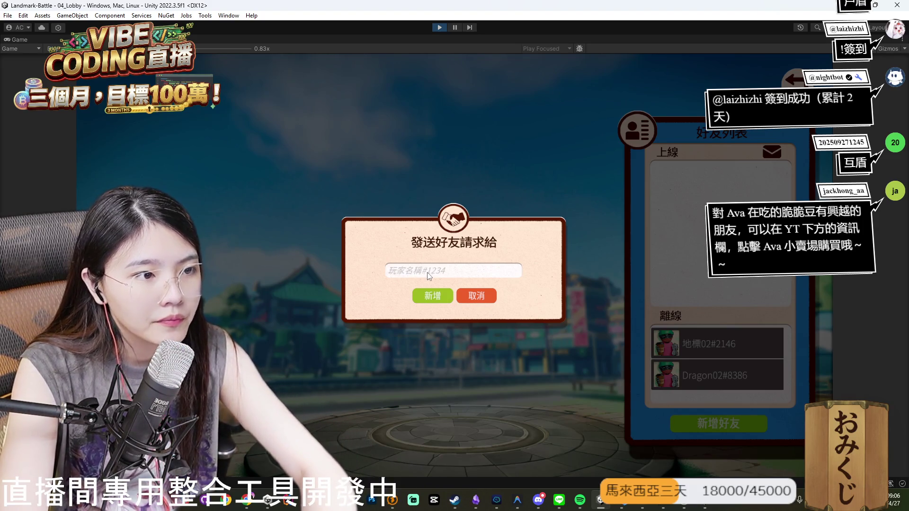
{"action": "type", "text": "1234568#125"}
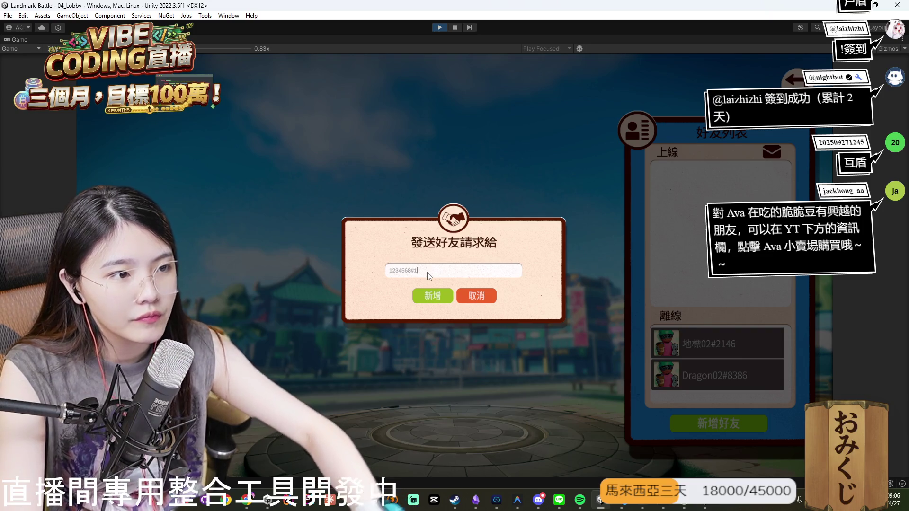
{"action": "type", "text": "4"}
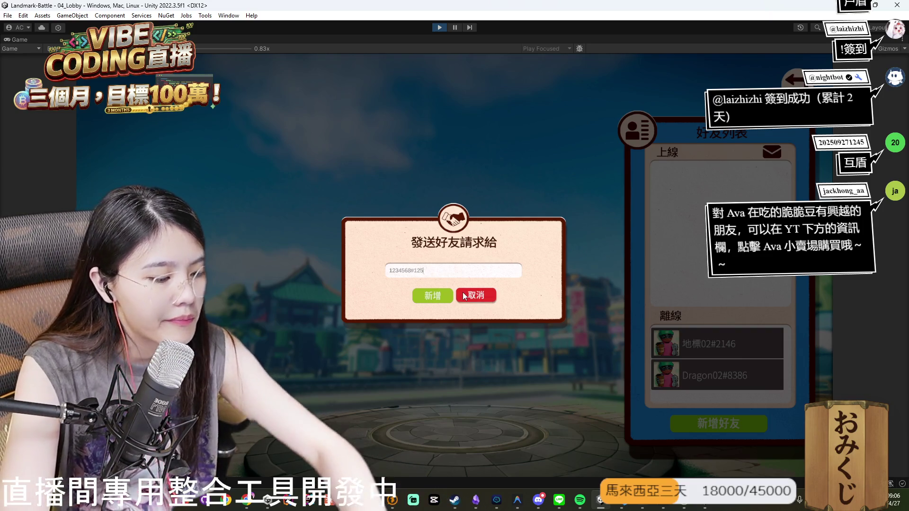
{"action": "left_click", "coordinate": [436, 299]}
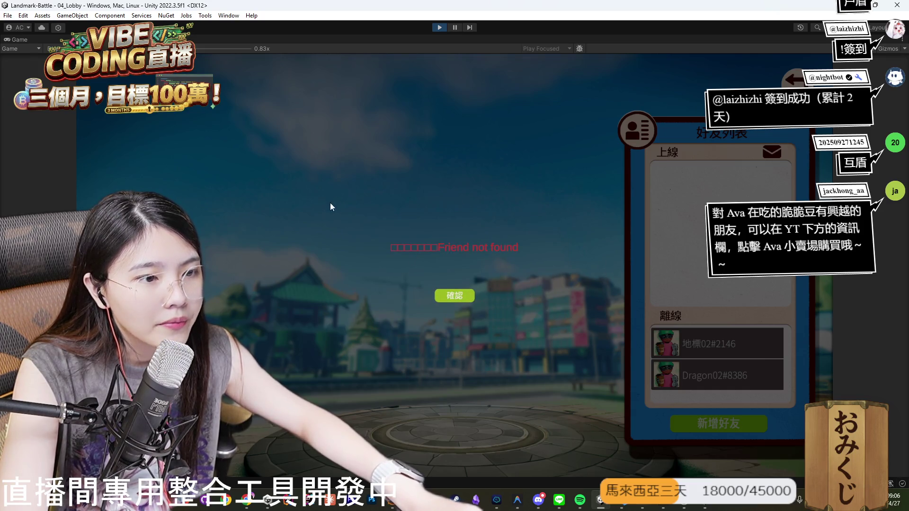
{"action": "double_click", "coordinate": [24, 39]}
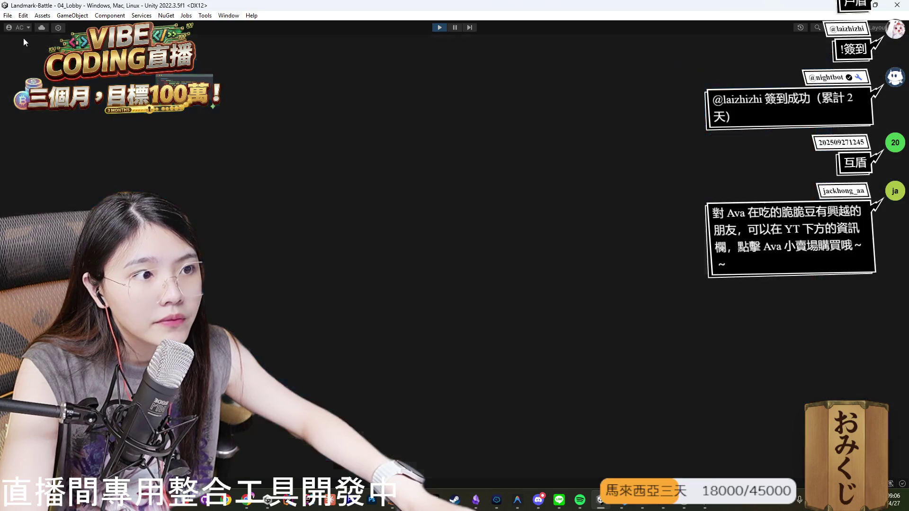
Select the popup's background, result message, result box and Popup_Add_Friend_Result_Panel objects in the Hierarchy.
{"action": "left_click", "coordinate": [274, 172]}
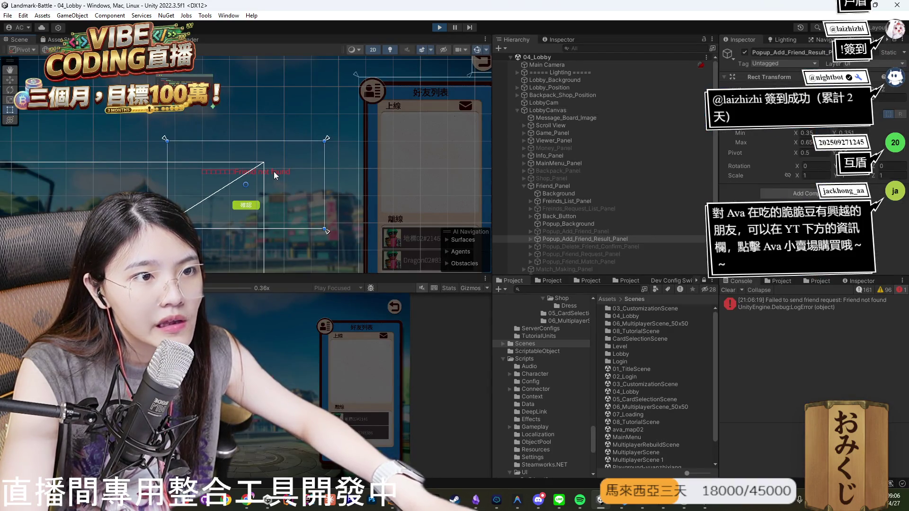
{"action": "left_click", "coordinate": [274, 171]}
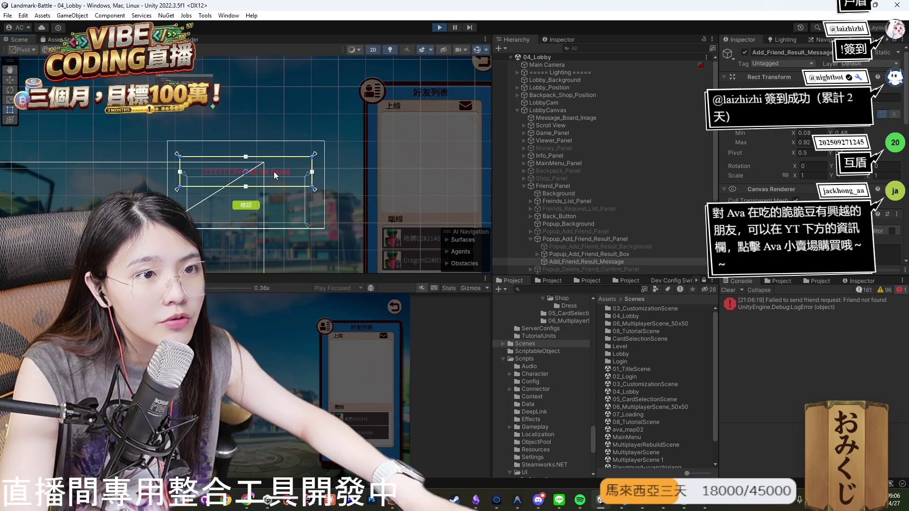
{"action": "left_click", "coordinate": [600, 252]}
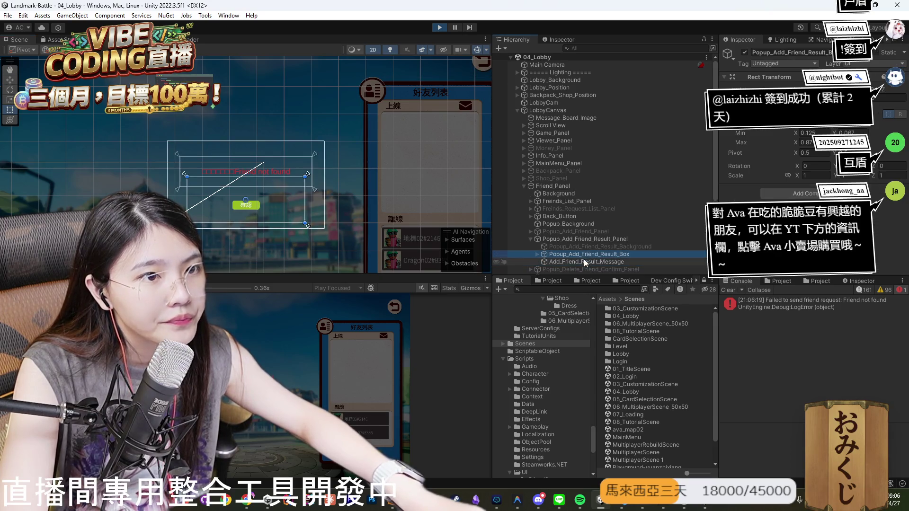
{"action": "left_click", "coordinate": [598, 239]}
{"action": "scroll", "coordinate": [616, 235], "scroll_direction": "down", "scroll_amount": 2}
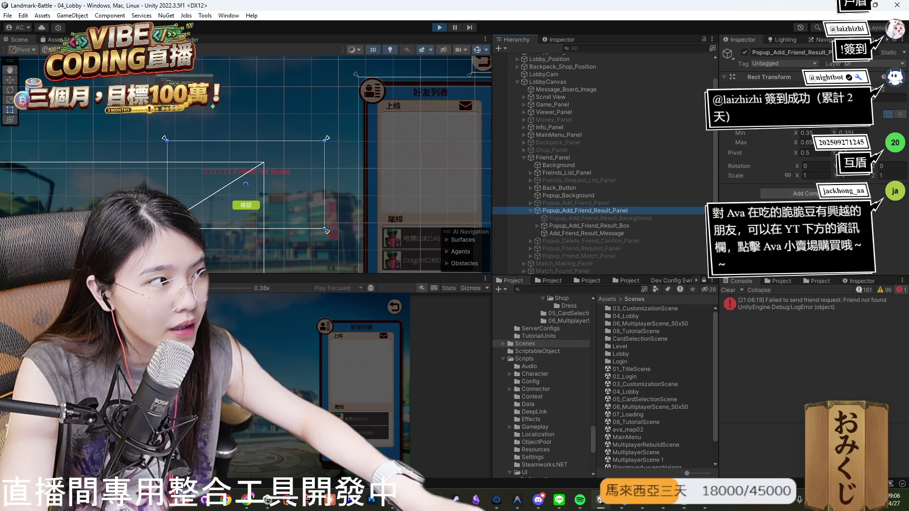
{"action": "left_click", "coordinate": [542, 229]}
Expand Popup_Add_Friend_Result_Box and its confirm button, then inspect the result message object.
{"action": "left_click", "coordinate": [538, 226]}
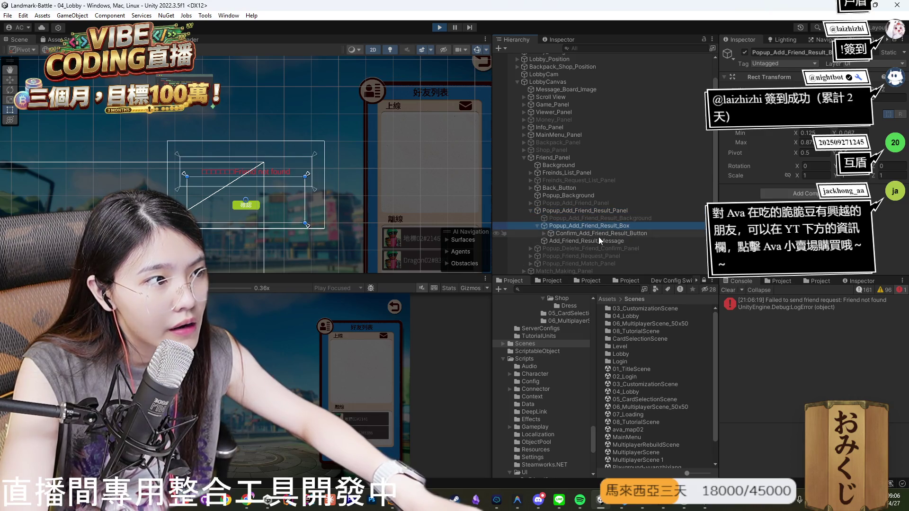
{"action": "left_click", "coordinate": [544, 234]}
{"action": "key", "text": "Down"}
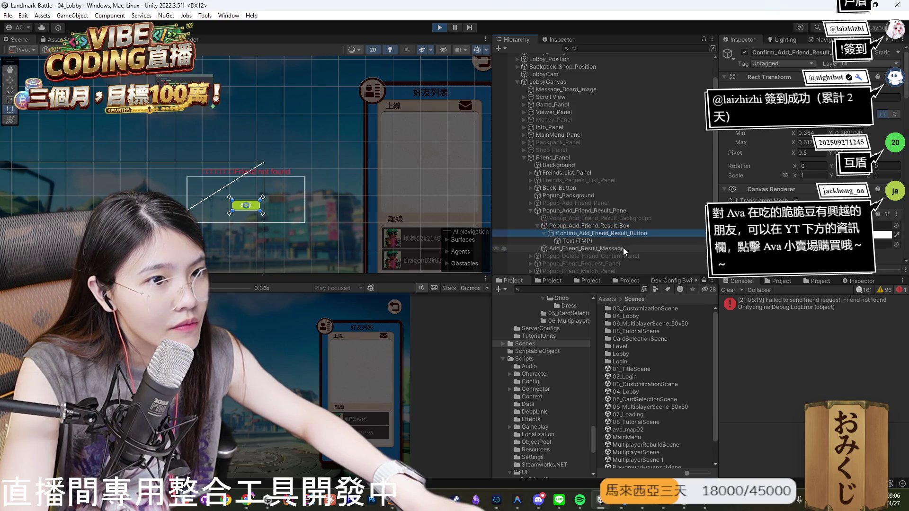
{"action": "left_click", "coordinate": [607, 248]}
{"action": "scroll", "coordinate": [805, 166], "scroll_direction": "down", "scroll_amount": 5}
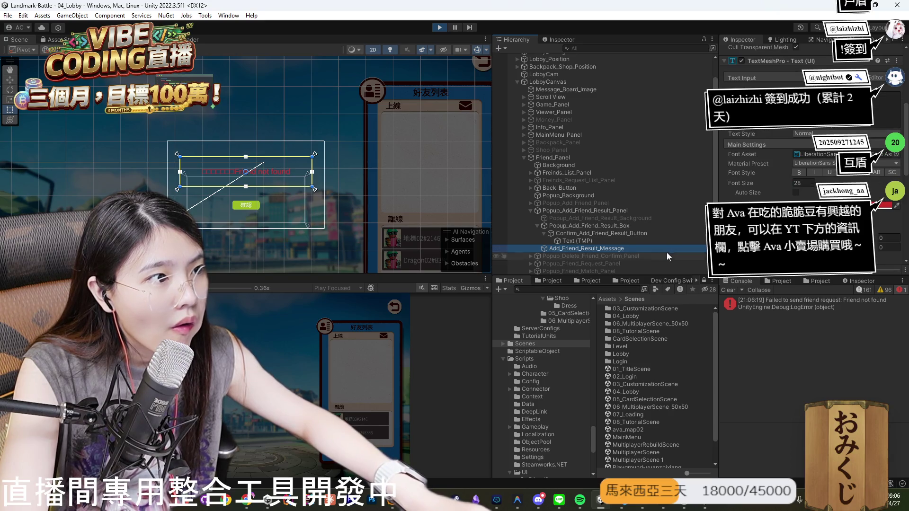
{"action": "left_click", "coordinate": [628, 227]}
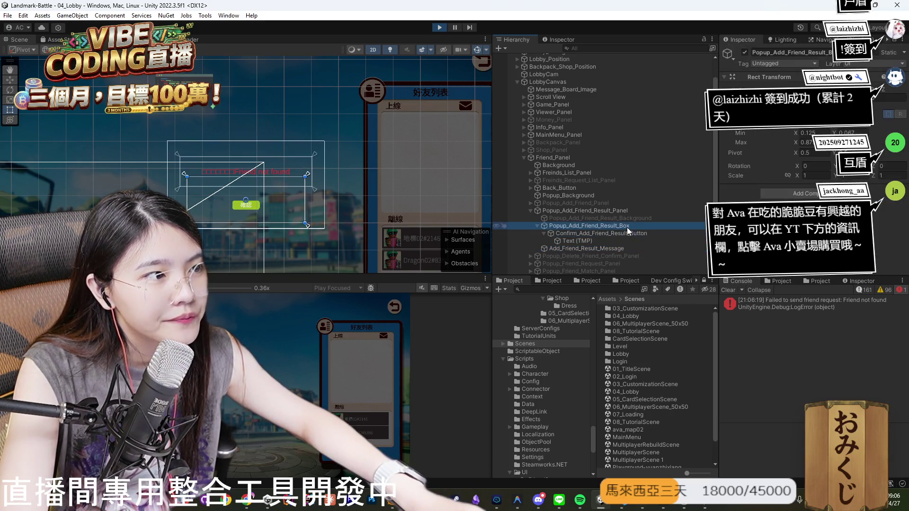